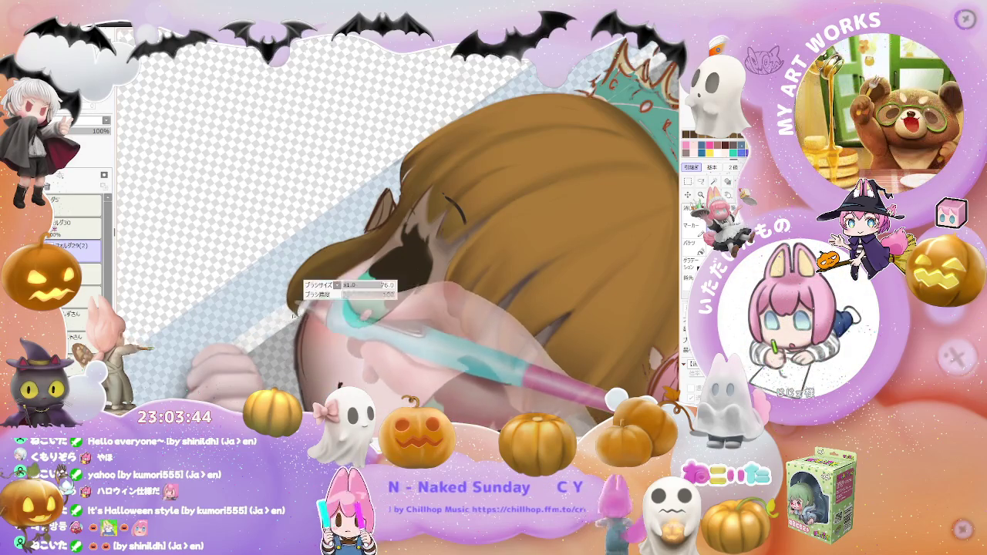
scroll(293, 302, "up", 1)
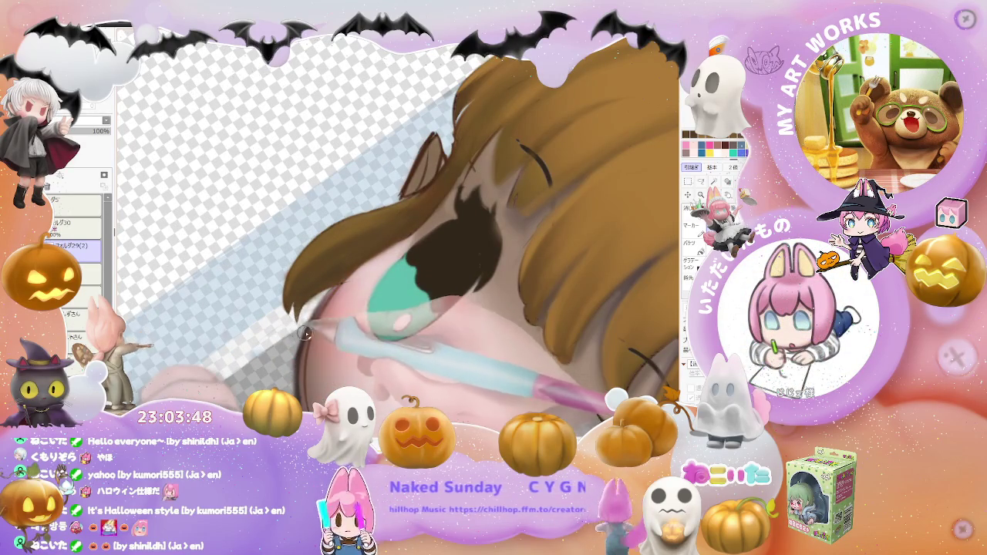
scroll(302, 339, "down", 1)
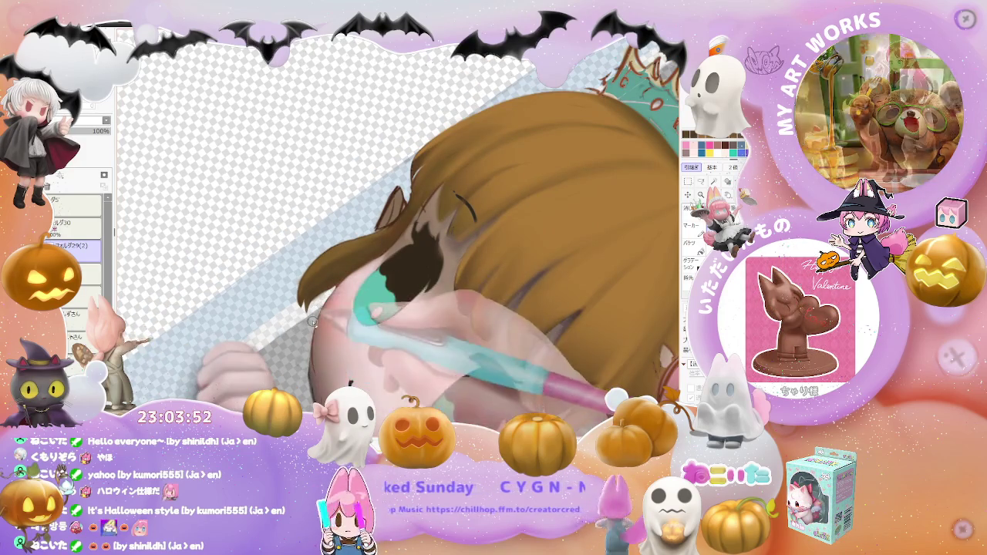
scroll(399, 231, "down", 2)
scroll(399, 231, "down", 1)
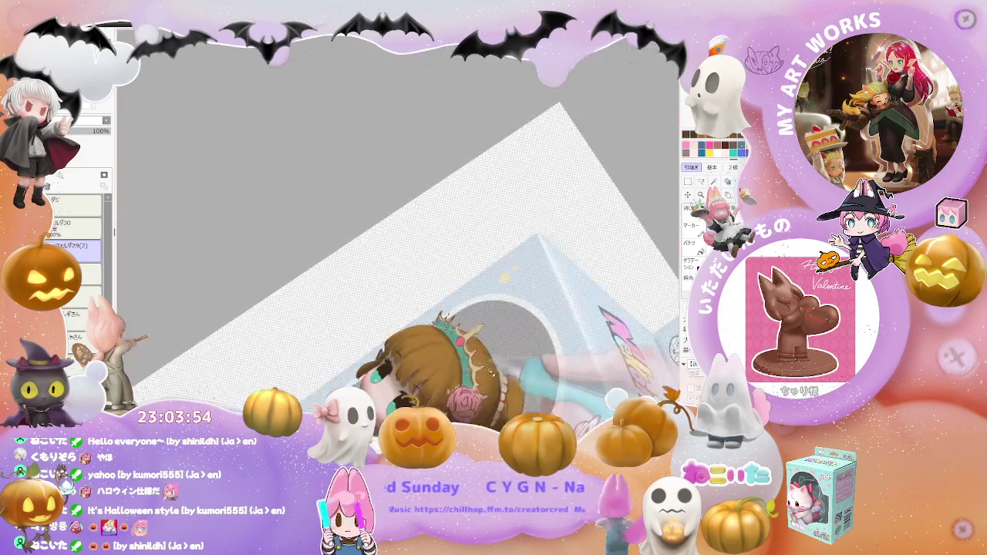
key("Delete")
mouse_move(468, 369)
left_mouse_down()
mouse_move(501, 355)
mouse_move(501, 331)
left_mouse_up()
scroll(526, 344, "down", 1)
scroll(501, 332, "up", 2)
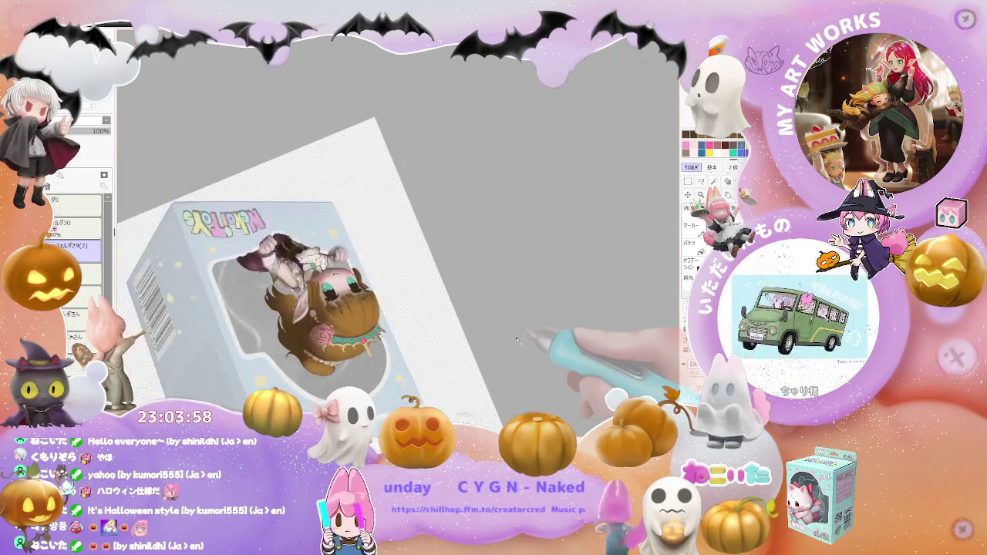
scroll(314, 307, "up", 2)
scroll(314, 307, "up", 2)
scroll(273, 305, "up", 1)
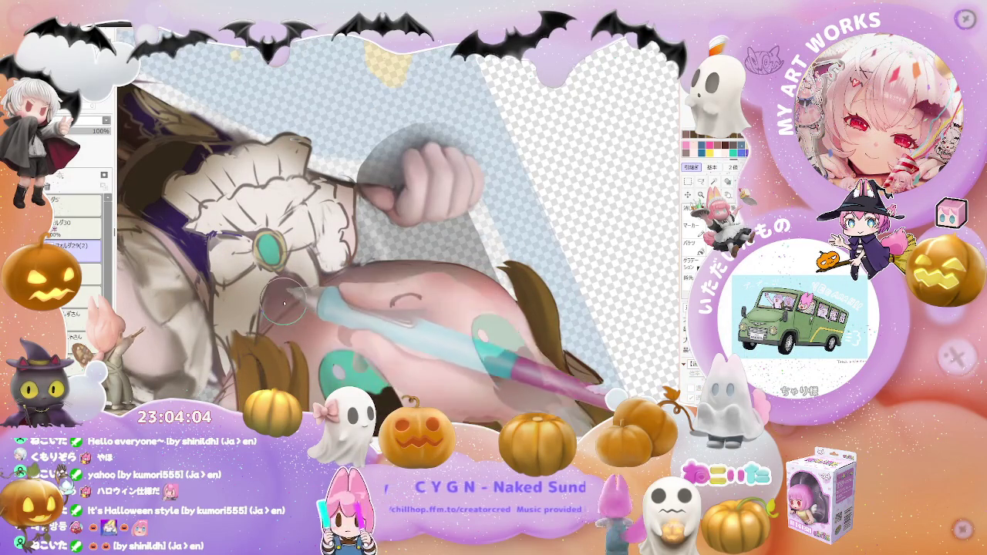
left_click_drag(289, 303, 323, 285)
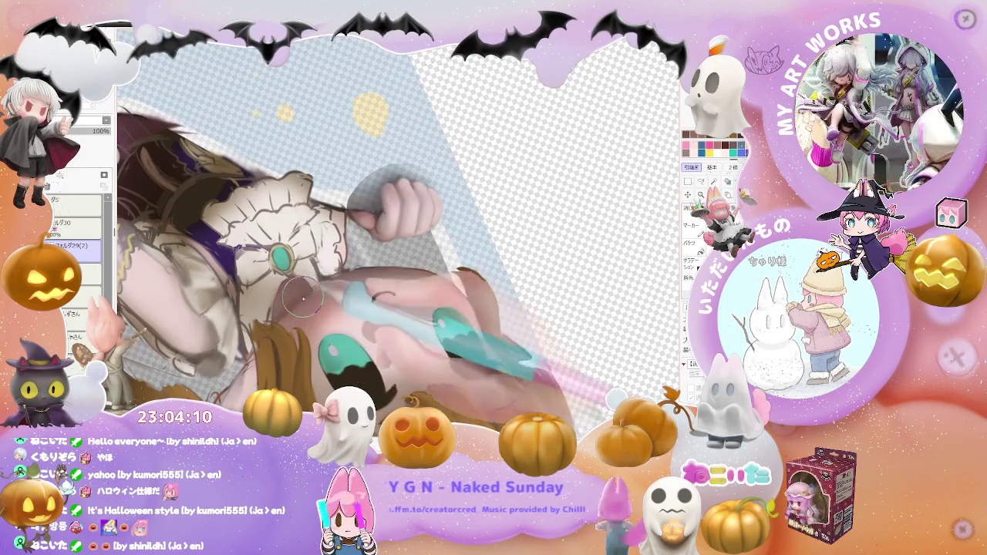
scroll(313, 292, "down", 5)
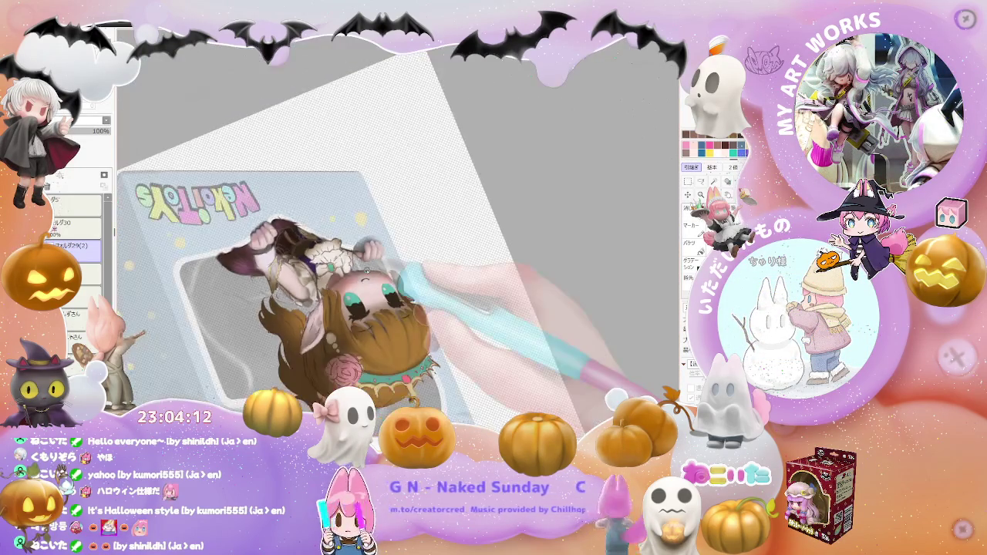
mouse_move(408, 269)
left_mouse_down()
mouse_move(330, 275)
mouse_move(375, 283)
mouse_move(369, 267)
mouse_move(347, 277)
left_mouse_up()
scroll(328, 282, "up", 5)
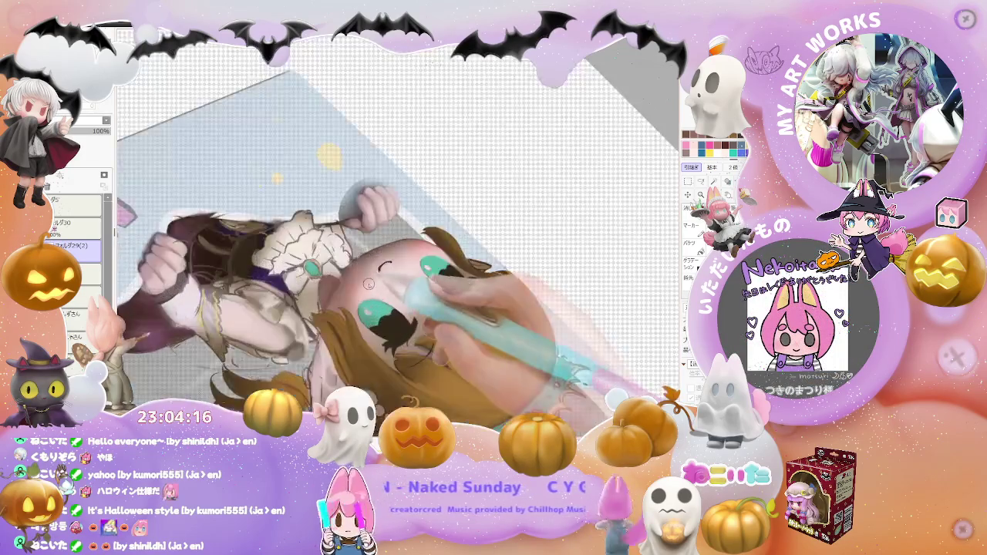
scroll(327, 282, "up", 2)
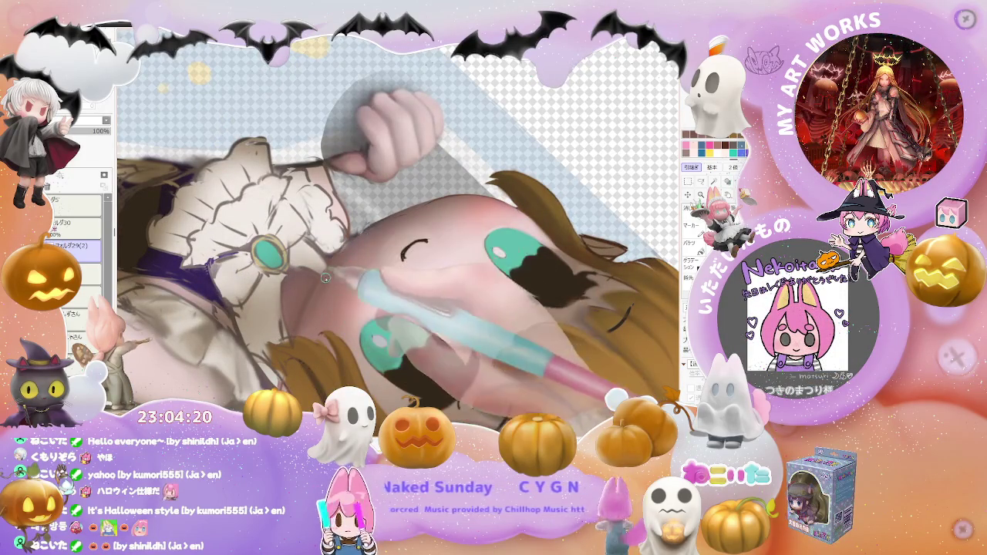
left_click_drag(311, 306, 357, 244)
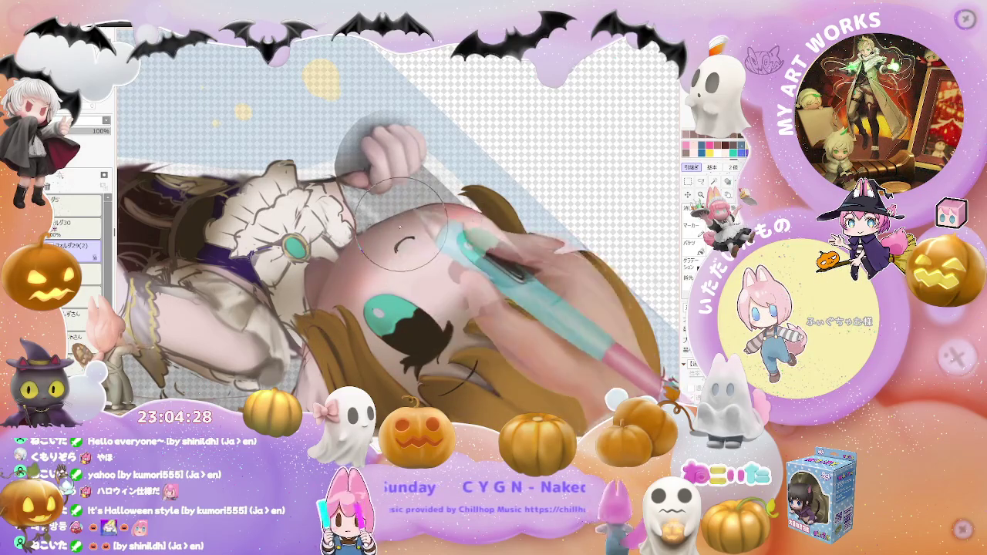
scroll(435, 207, "down", 5)
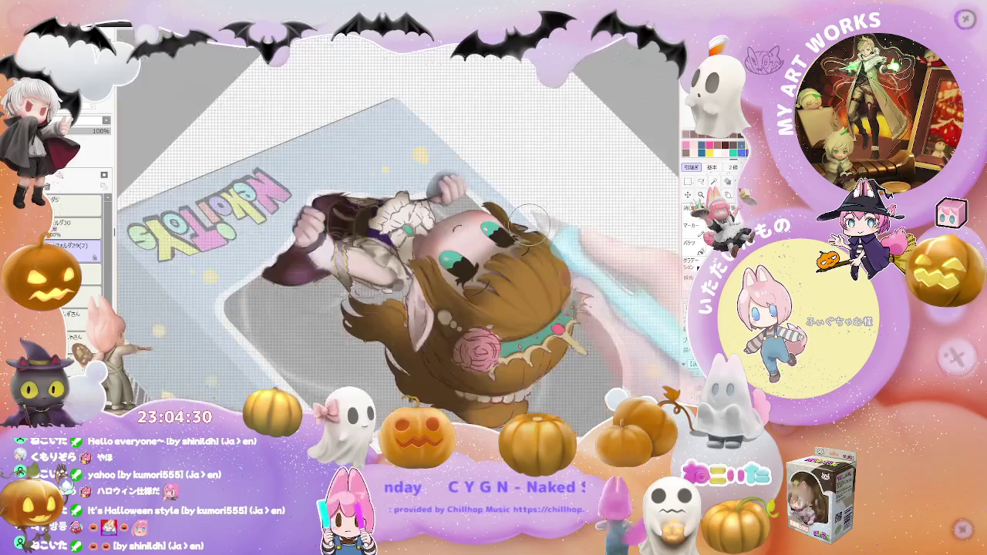
scroll(584, 320, "up", 6)
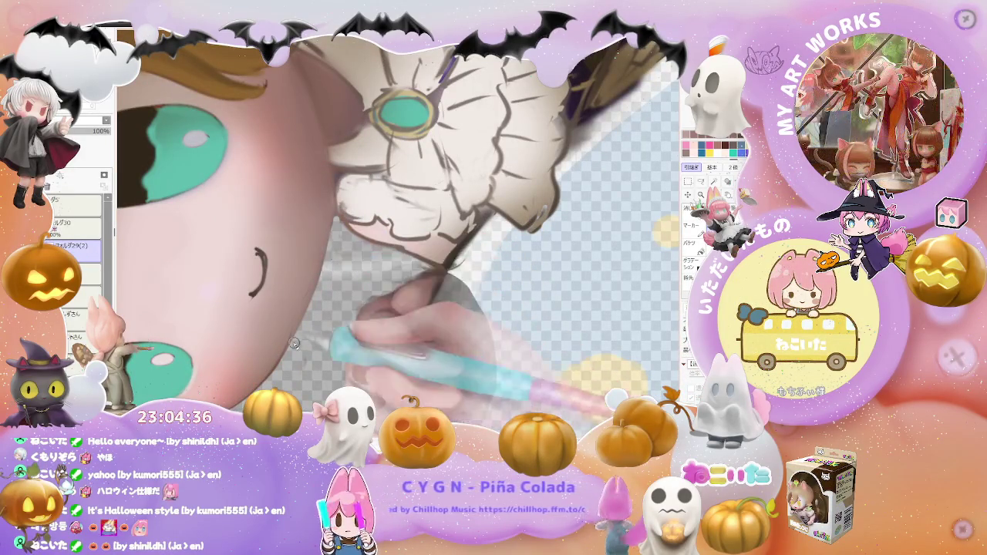
scroll(300, 296, "down", 1)
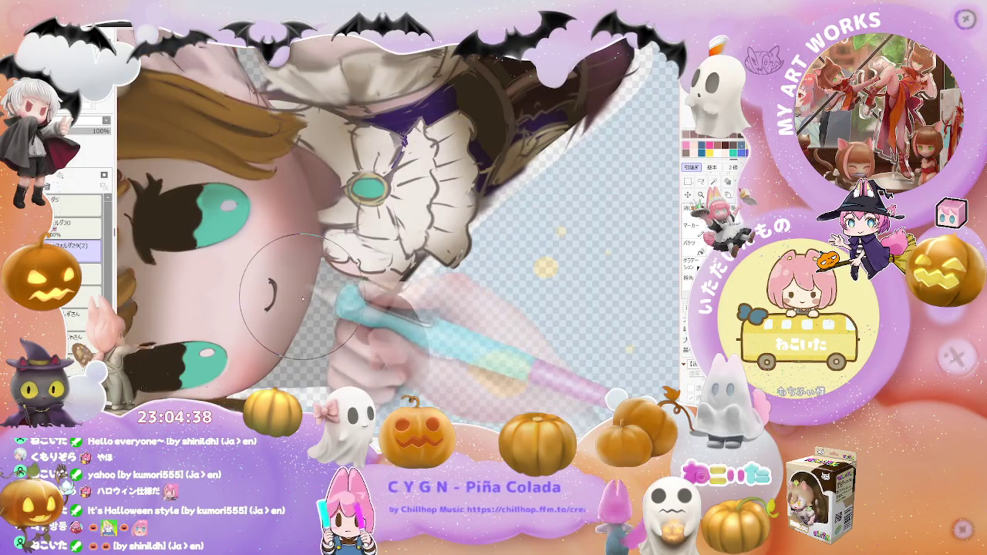
scroll(305, 295, "up", 1)
left_click_drag(307, 297, 320, 284)
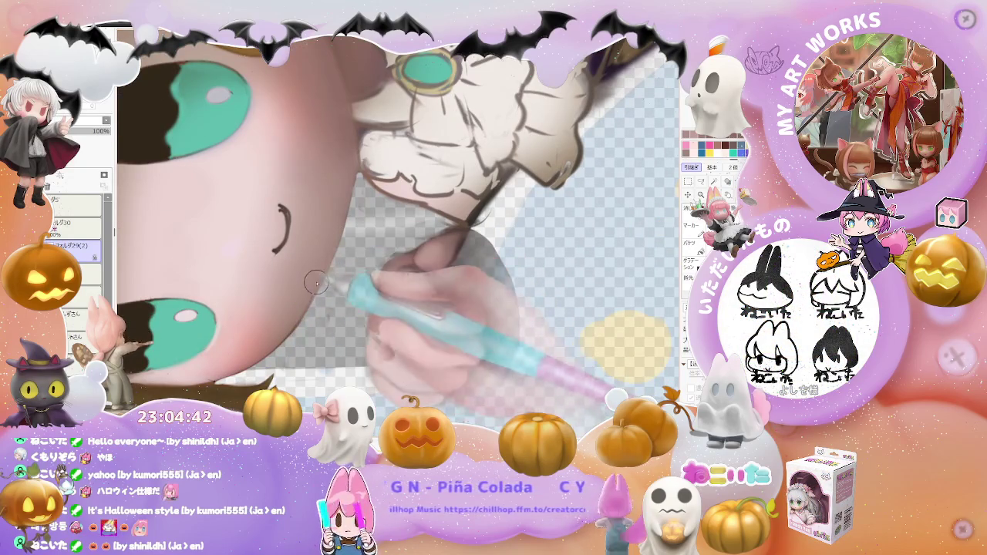
scroll(315, 287, "down", 1)
scroll(314, 287, "down", 1)
scroll(315, 287, "down", 1)
scroll(315, 286, "down", 1)
mouse_move(318, 249)
left_mouse_down()
mouse_move(474, 308)
mouse_move(507, 275)
mouse_move(509, 324)
left_mouse_up()
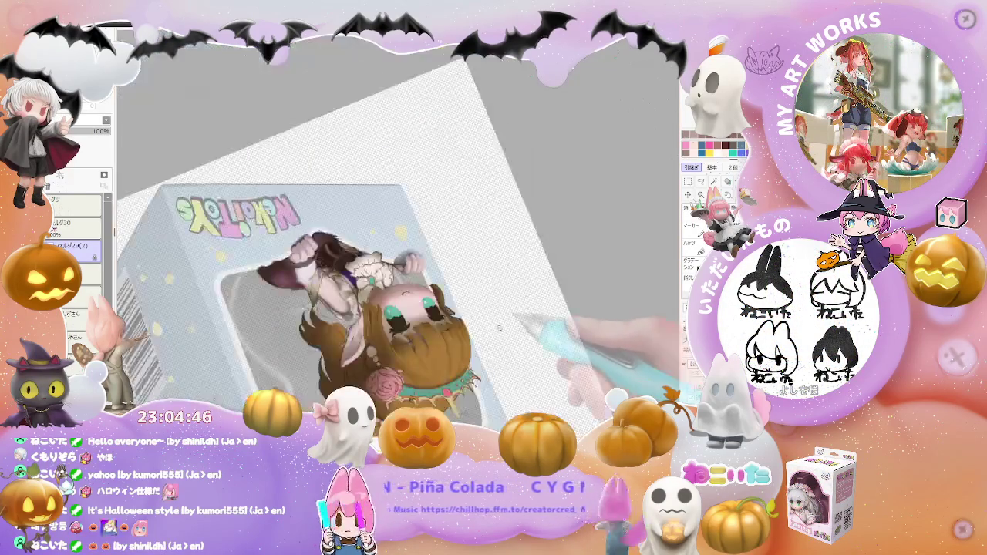
scroll(508, 324, "up", 2)
scroll(336, 293, "up", 1)
scroll(337, 293, "up", 1)
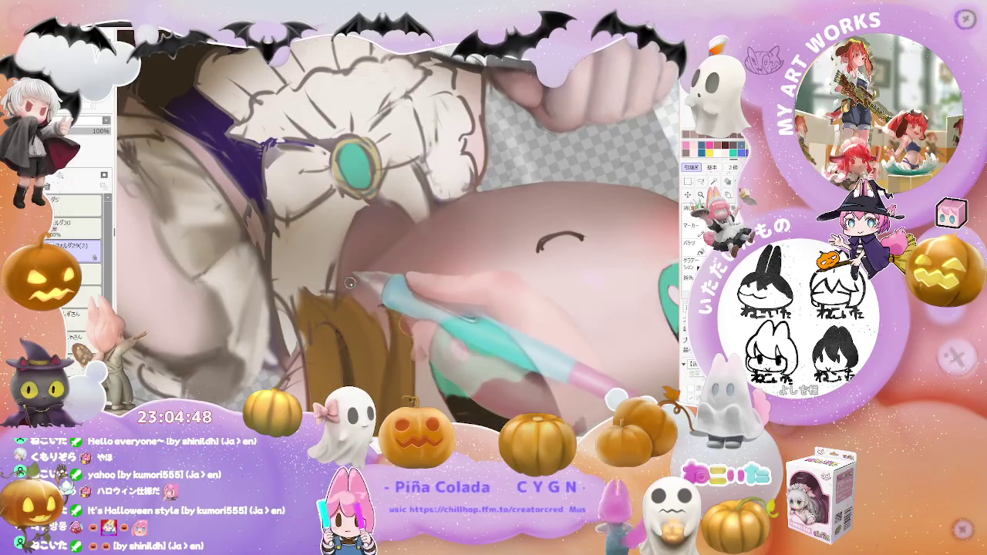
mouse_move(398, 239)
left_mouse_down()
mouse_move(522, 184)
mouse_move(429, 330)
mouse_move(386, 293)
left_mouse_up()
scroll(522, 184, "down", 2)
scroll(522, 183, "down", 1)
scroll(337, 256, "up", 1)
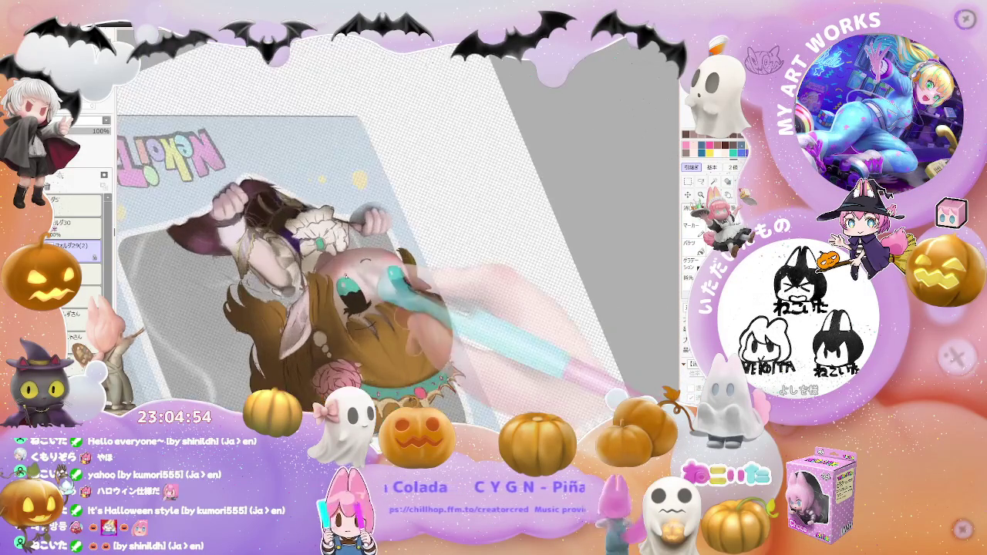
scroll(337, 255, "up", 1)
scroll(337, 256, "up", 1)
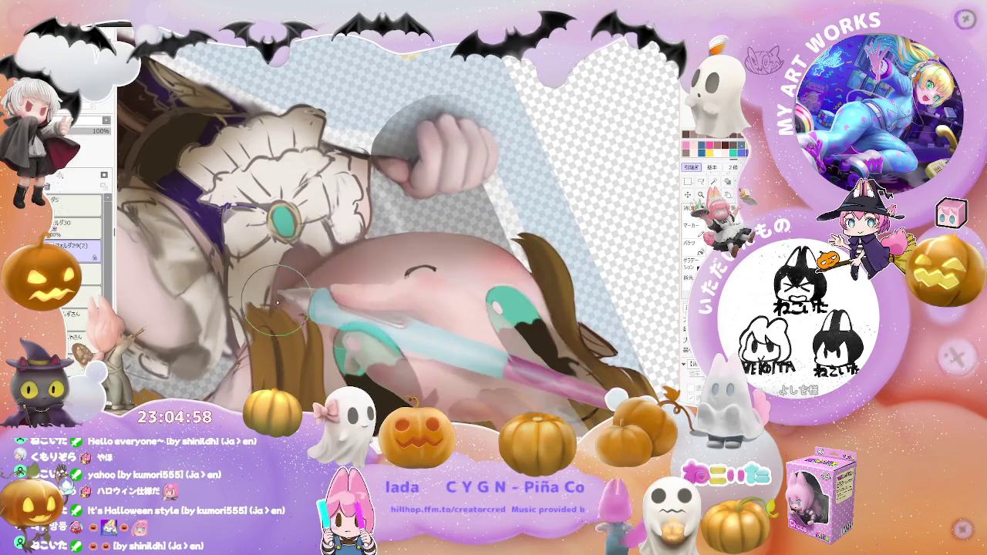
scroll(339, 254, "down", 1)
scroll(357, 241, "down", 1)
scroll(357, 241, "up", 1)
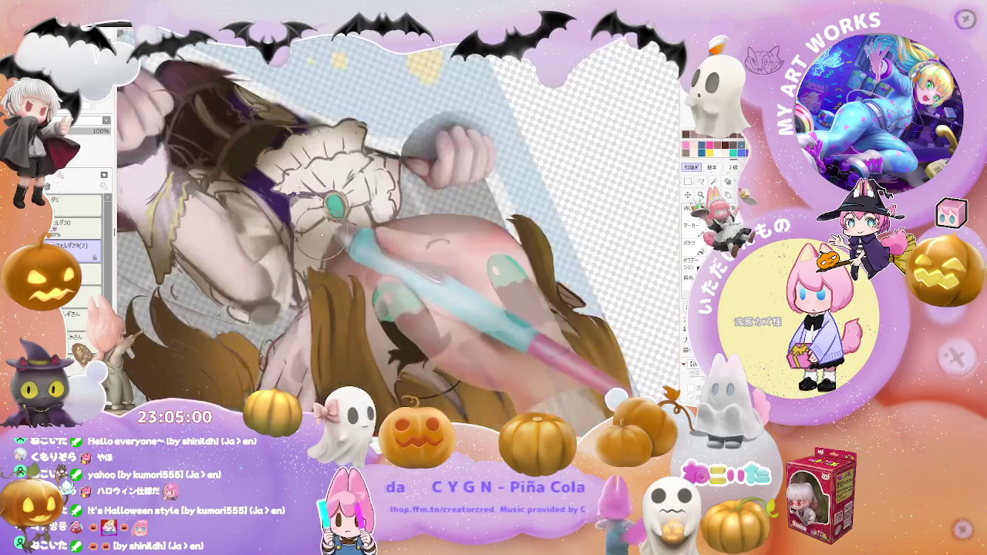
right_click(302, 246)
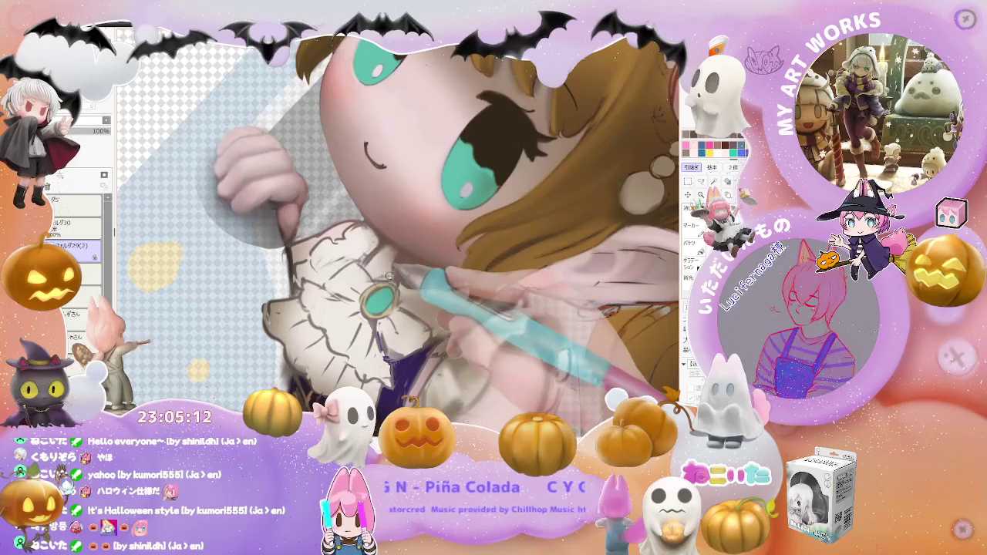
Enlarge the brush from size 12 to 29 for the pearls and shading.
left_click_drag(394, 271, 409, 271)
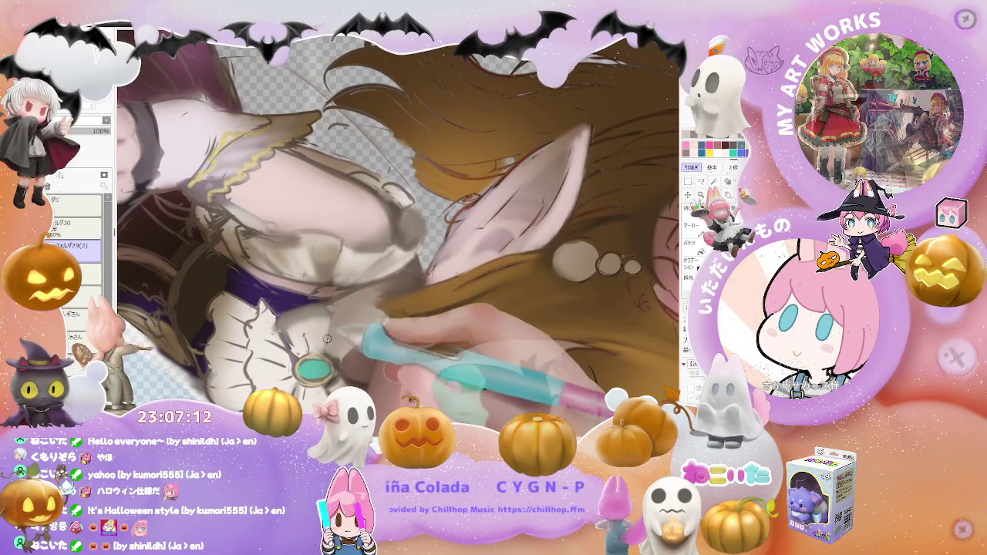
Zoom the view toward the hair beside the doll's face for the rose and pearls.
scroll(330, 314, "down", 2)
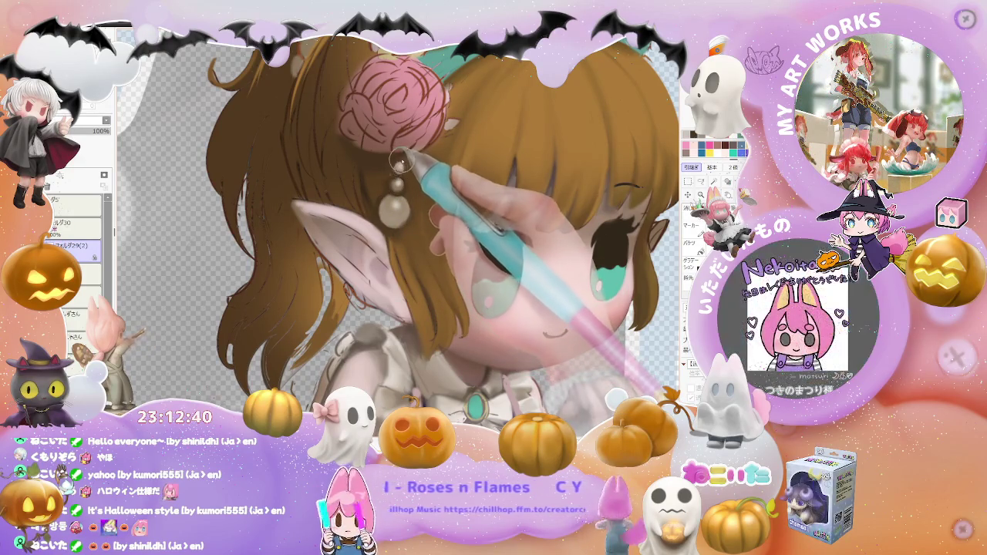
Zoom in and out on the sleeve and collar, then flip the view to check the figure.
scroll(386, 192, "down", 2)
scroll(385, 193, "down", 2)
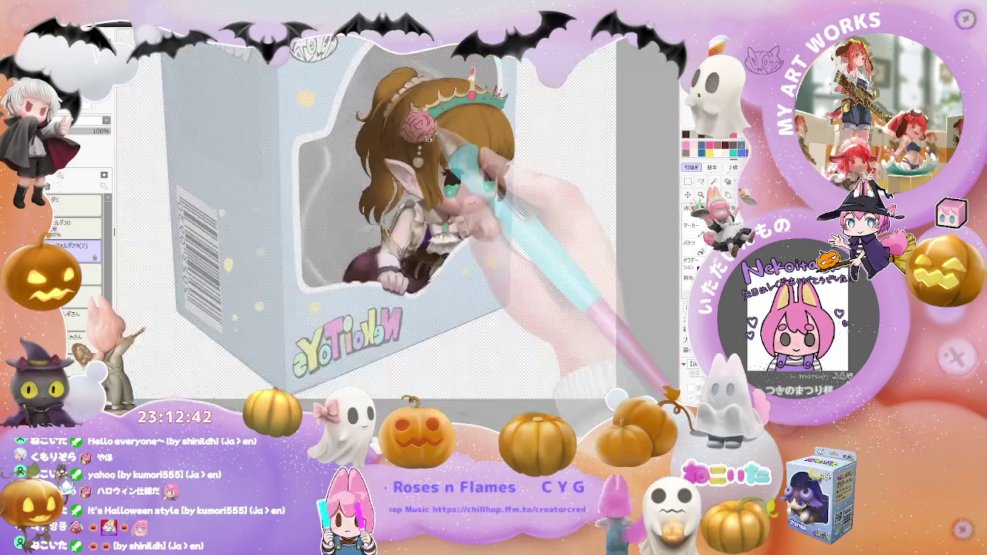
scroll(385, 193, "down", 2)
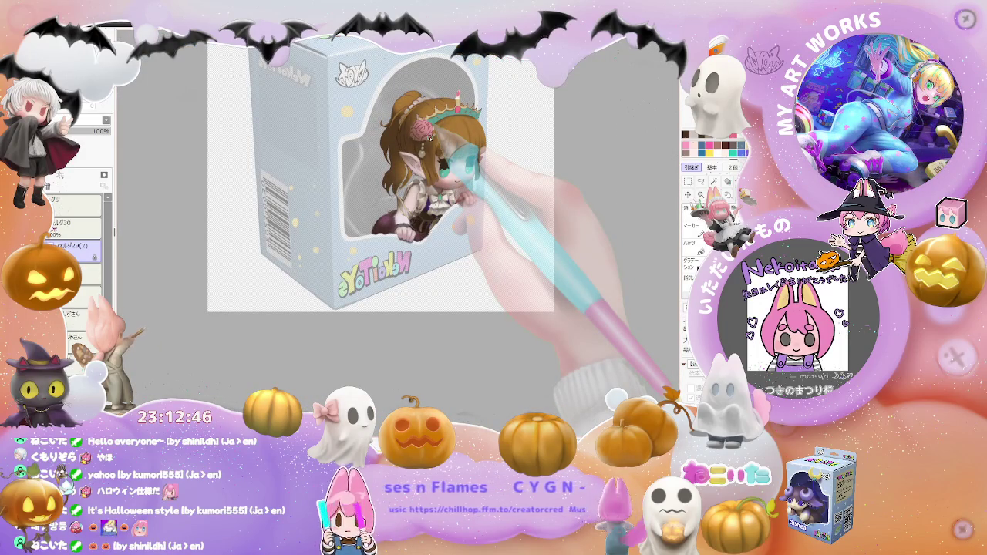
scroll(413, 193, "up", 2)
scroll(413, 193, "up", 2)
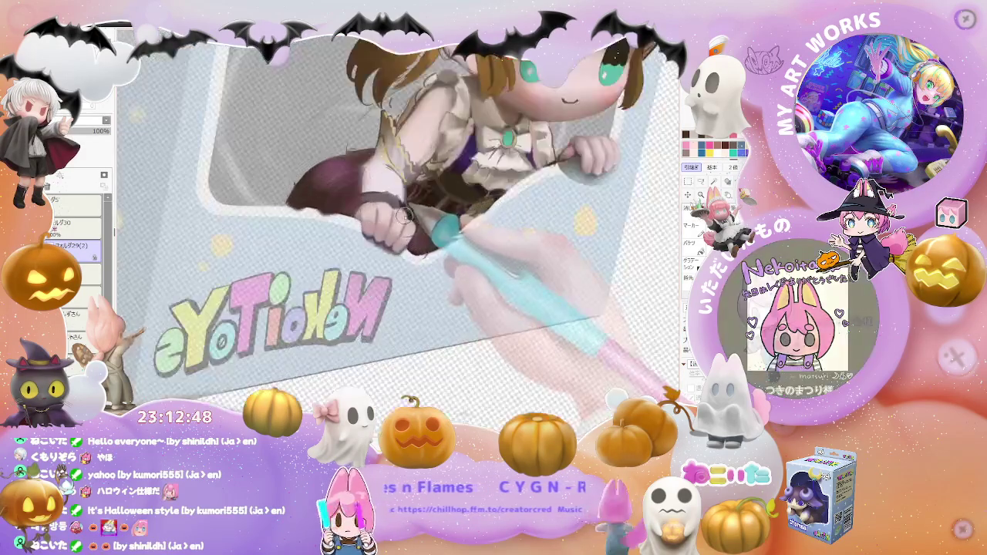
scroll(413, 193, "up", 2)
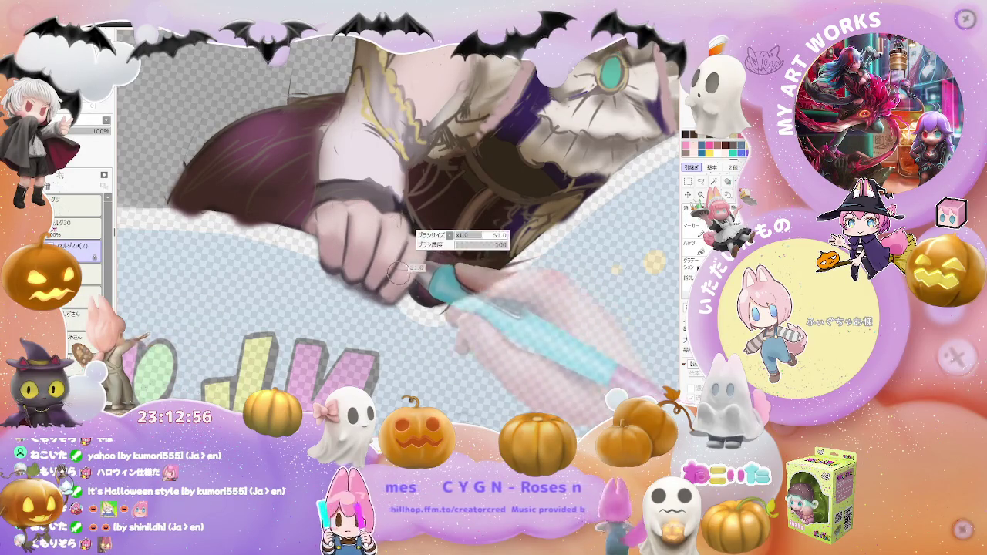
key("h")
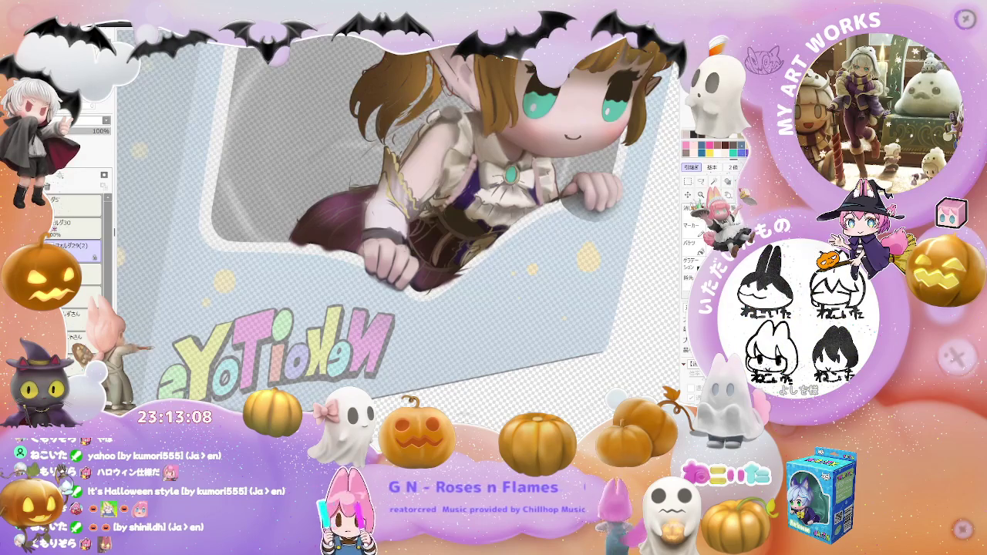
Keep zooming in and out while refining the sleeve and frilled collar around the teal brooch.
scroll(337, 359, "up", 2)
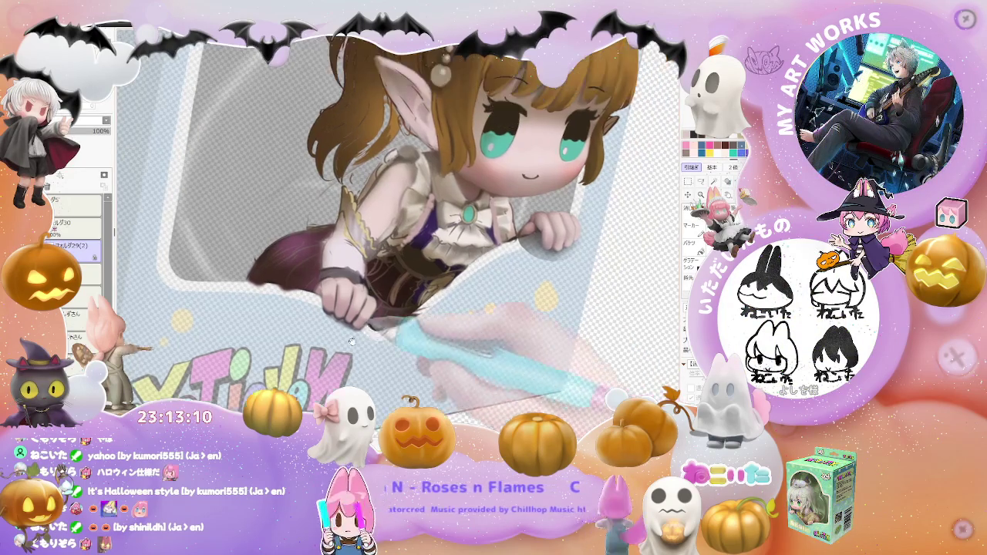
scroll(337, 359, "up", 2)
scroll(332, 339, "up", 2)
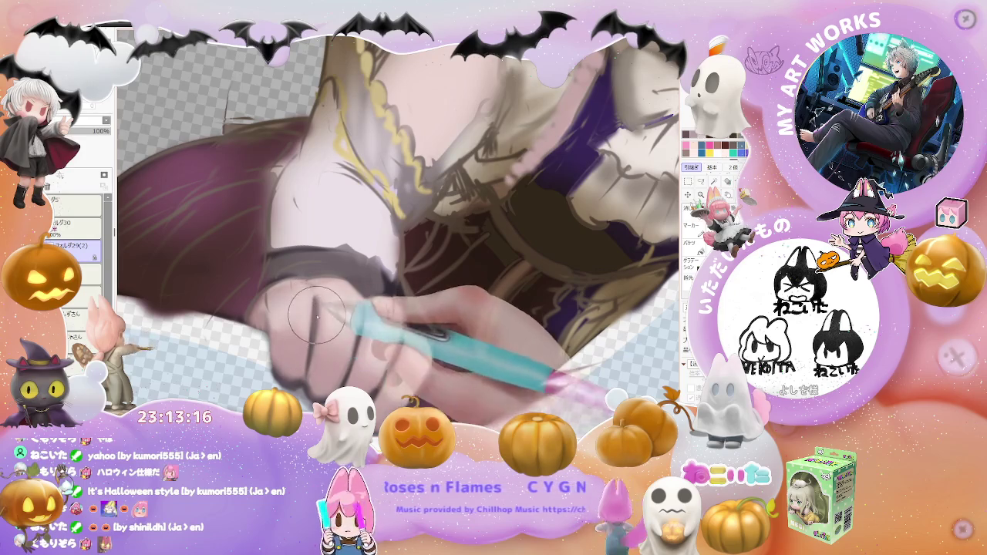
scroll(363, 362, "down", 1)
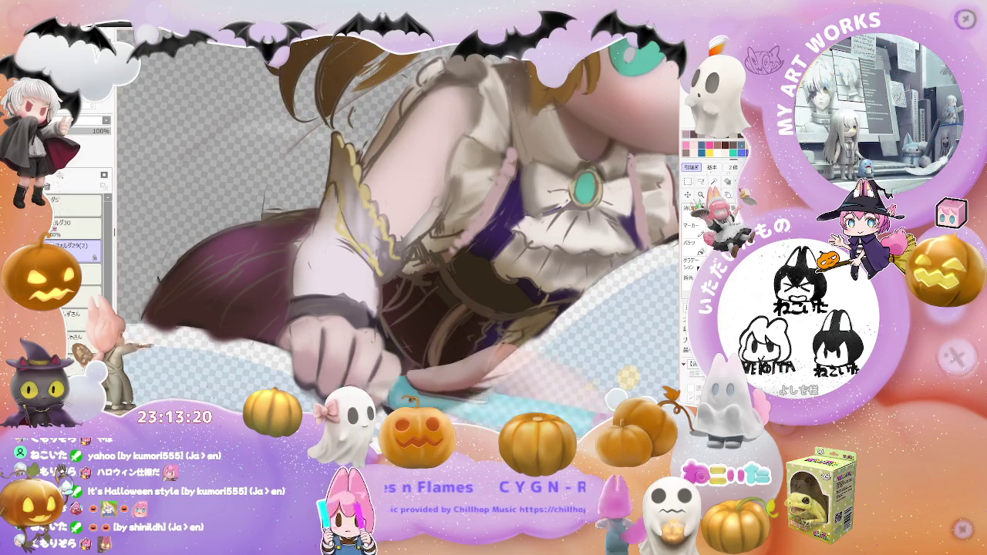
scroll(399, 224, "down", 2)
scroll(398, 223, "down", 2)
scroll(398, 224, "down", 1)
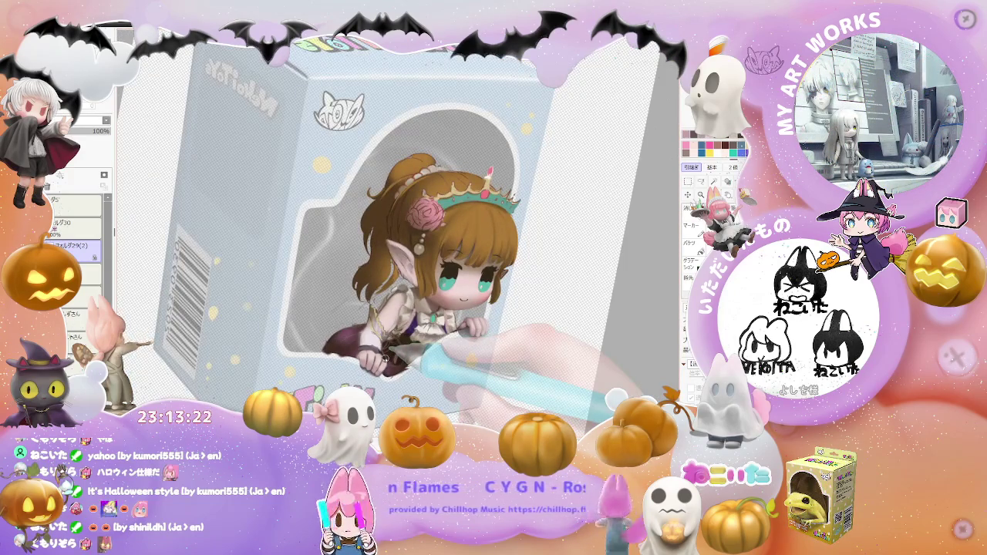
scroll(385, 356, "up", 1)
scroll(385, 357, "up", 1)
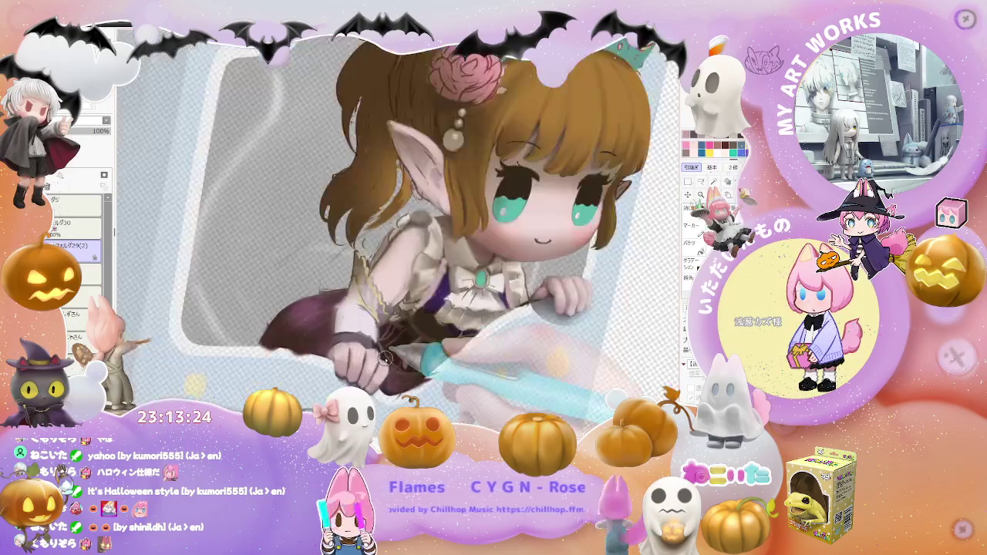
scroll(385, 356, "up", 1)
scroll(363, 339, "up", 1)
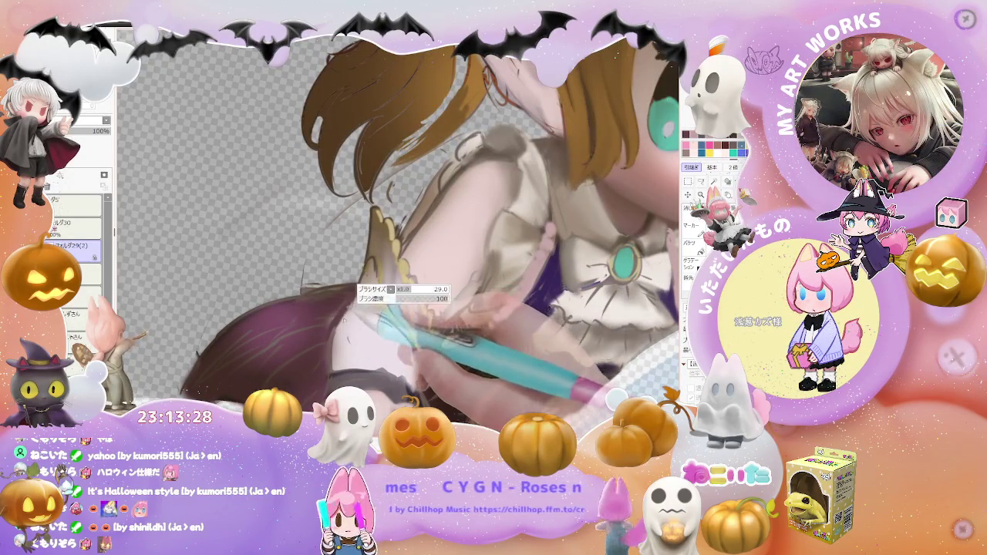
scroll(370, 297, "down", 1)
scroll(394, 280, "down", 1)
scroll(393, 279, "down", 2)
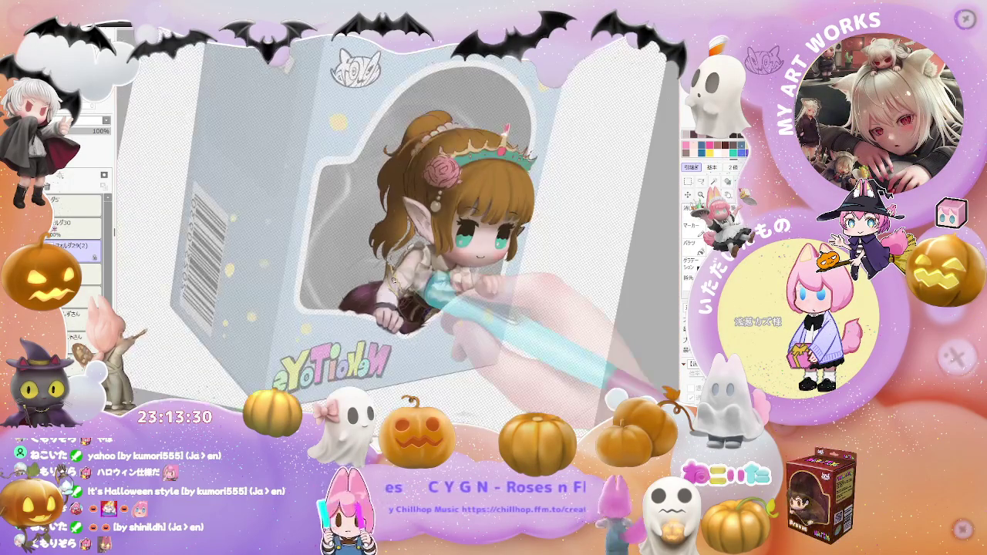
scroll(394, 279, "up", 1)
scroll(409, 276, "up", 1)
scroll(435, 271, "up", 1)
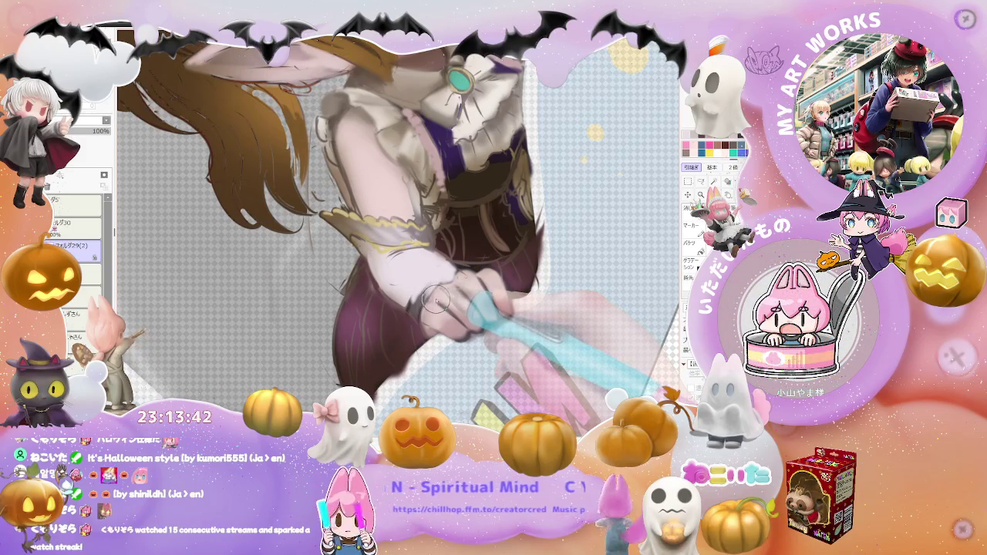
Rotate the canvas to a comfortable angle for shading the arm, sleeve and skirt.
key("Delete")
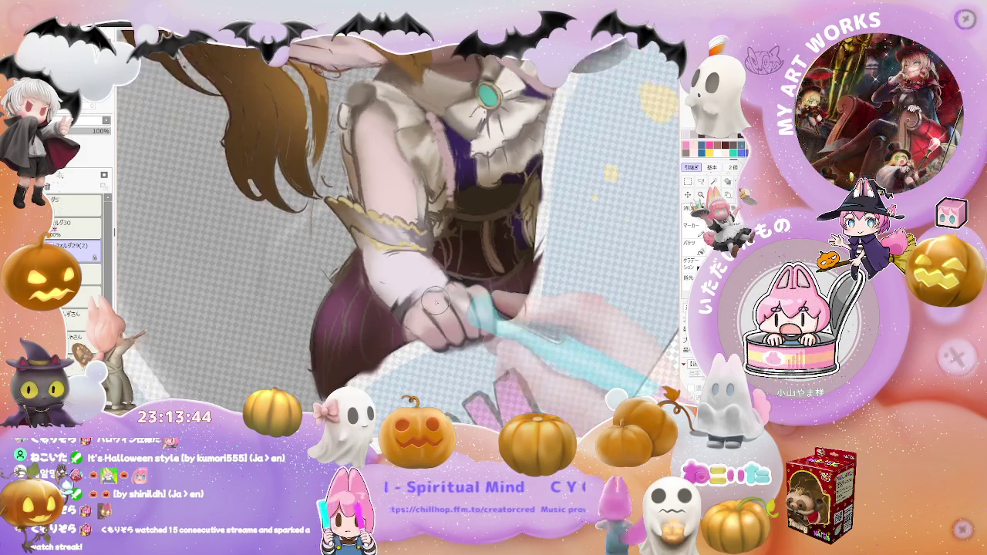
key("Delete")
key("Delete")
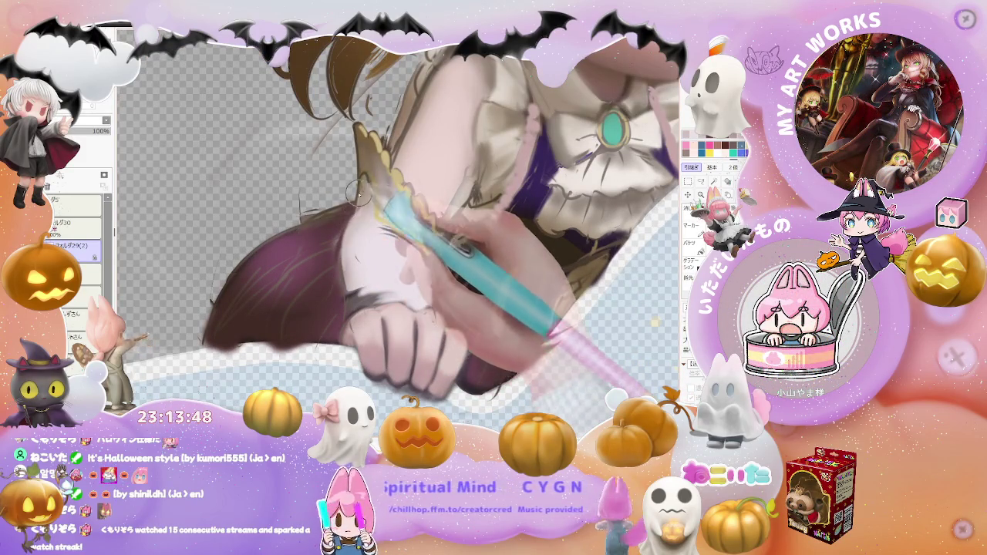
key("Delete")
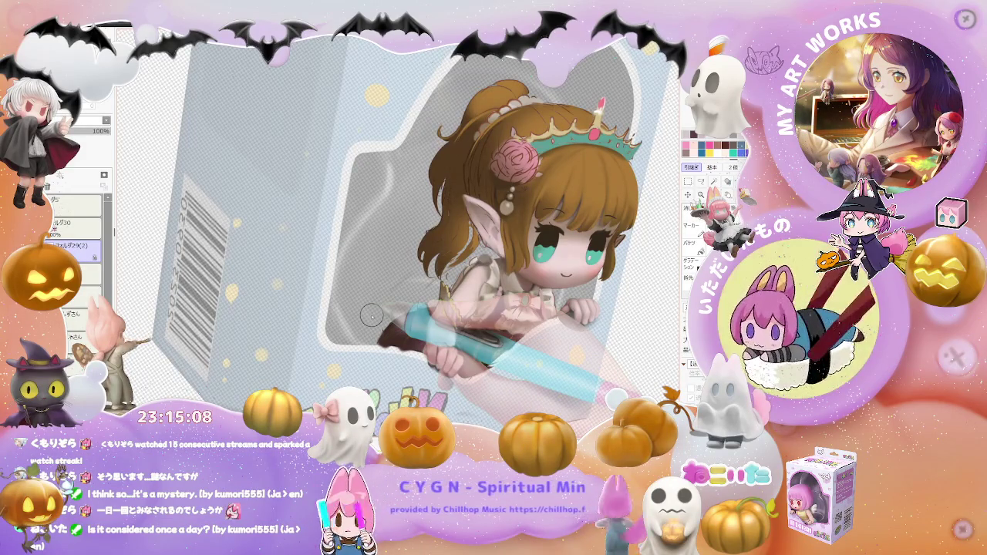
Zoom in and rotate the canvas to reach the hair strands and collar.
scroll(416, 322, "up", 3)
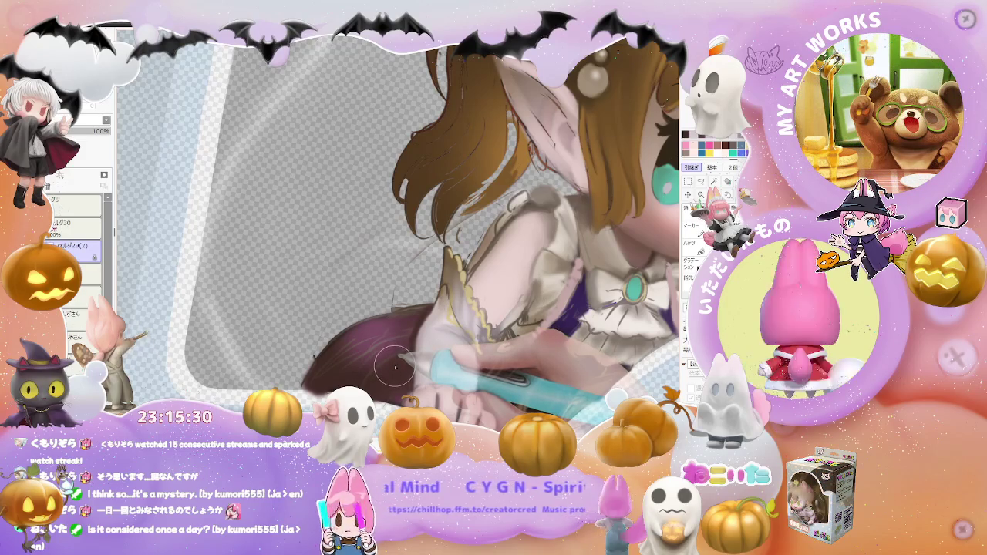
mouse_move(410, 337)
left_mouse_down()
mouse_move(404, 289)
mouse_move(438, 277)
left_mouse_up()
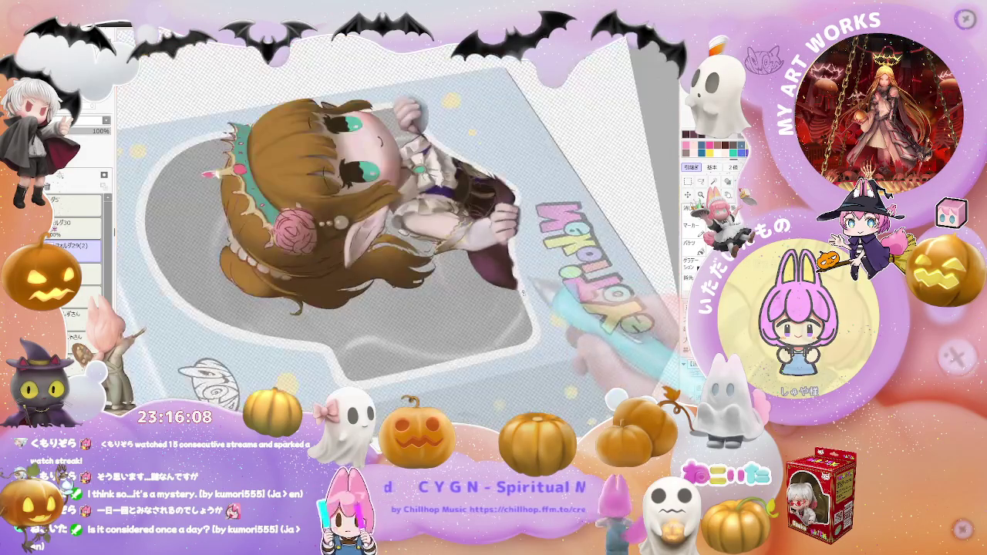
Zoom into the crown to block in the tiara's metalwork, teal band and pink gems.
scroll(348, 334, "up", 3)
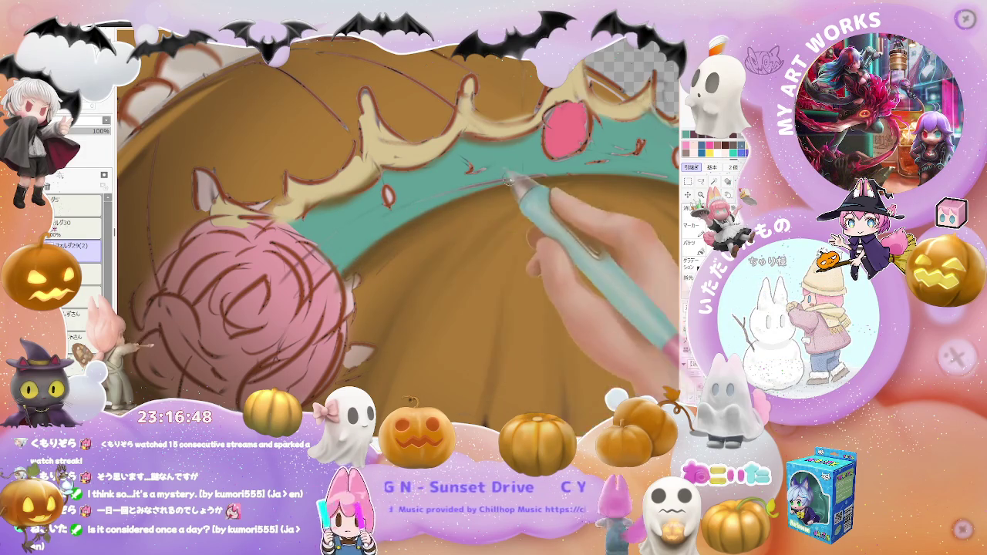
Tilt the canvas along the tiara, then rotate it so the crown sits level.
mouse_move(553, 176)
left_mouse_down()
mouse_move(375, 248)
mouse_move(466, 199)
left_mouse_up()
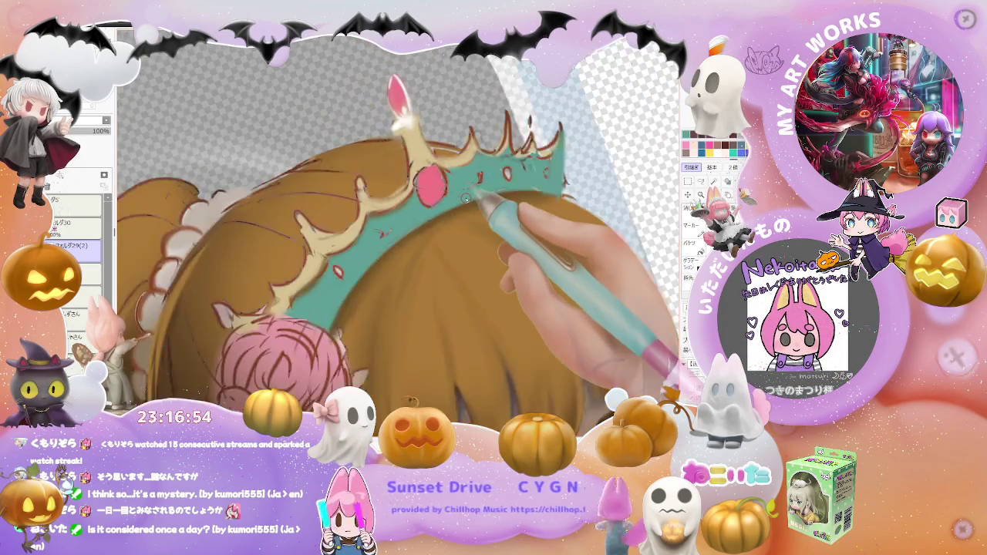
scroll(466, 199, "down", 3)
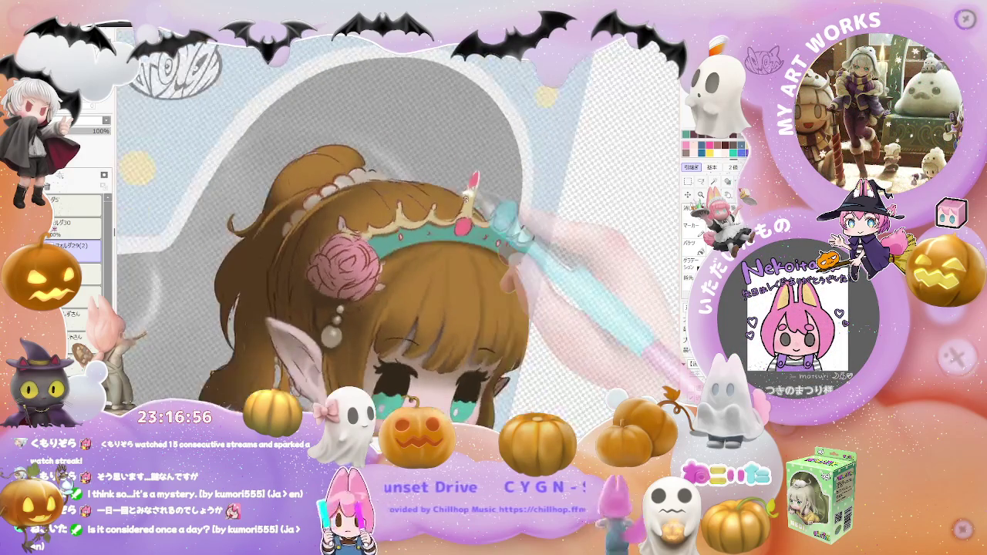
key("End")
scroll(465, 199, "up", 5)
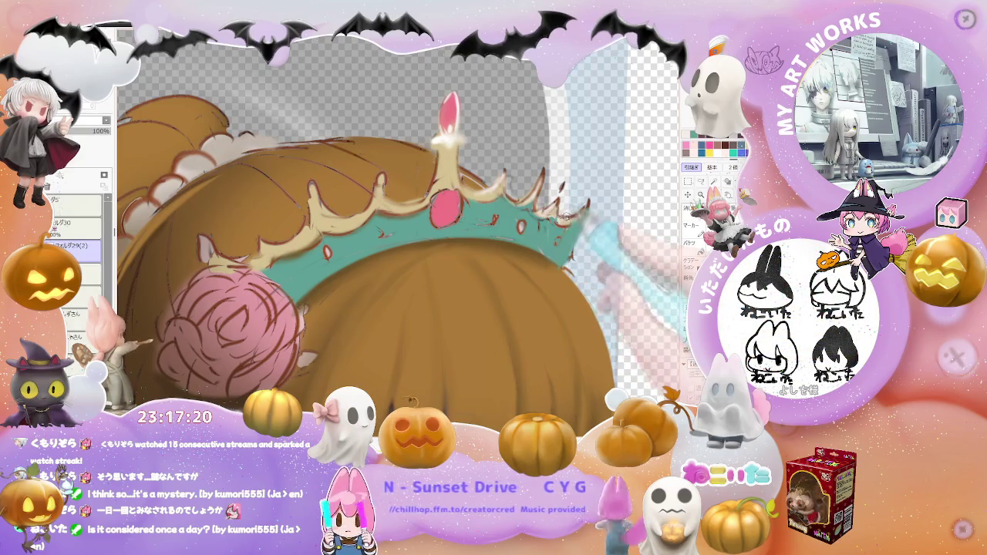
Zoom in and out on the crown while cleaning up the cream spikes and pink gems.
scroll(465, 199, "down", 2)
scroll(465, 199, "down", 2)
scroll(361, 236, "down", 2)
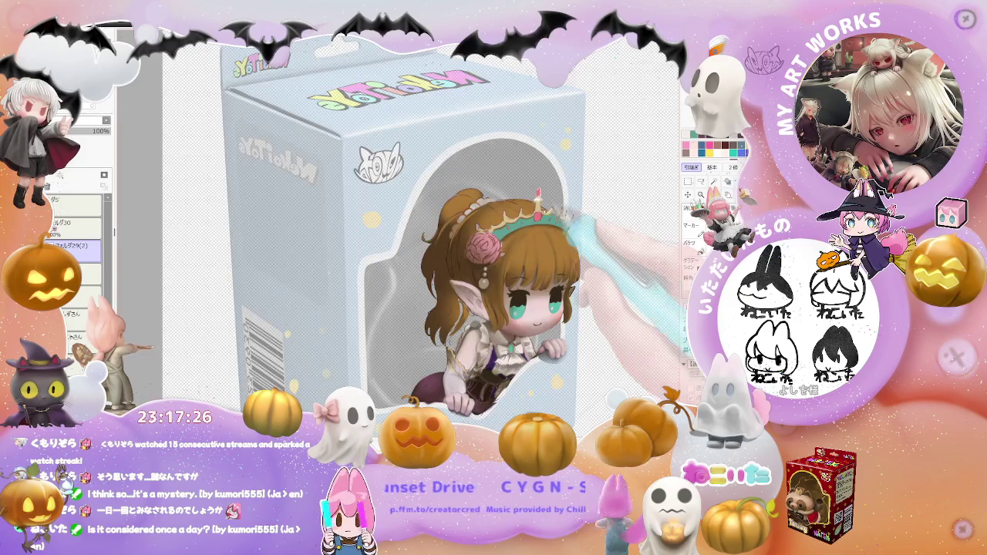
scroll(523, 212, "up", 3)
scroll(522, 212, "up", 1)
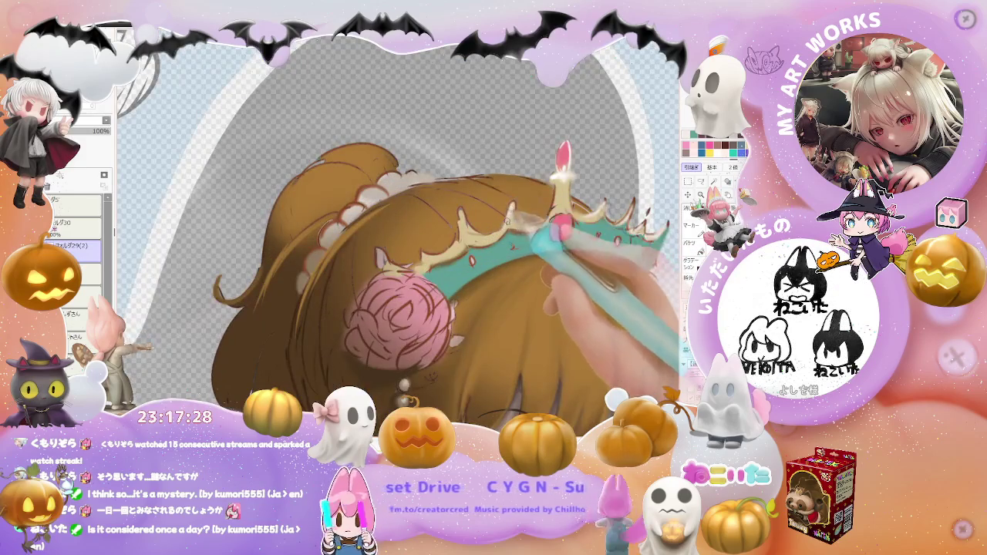
scroll(540, 247, "down", 3)
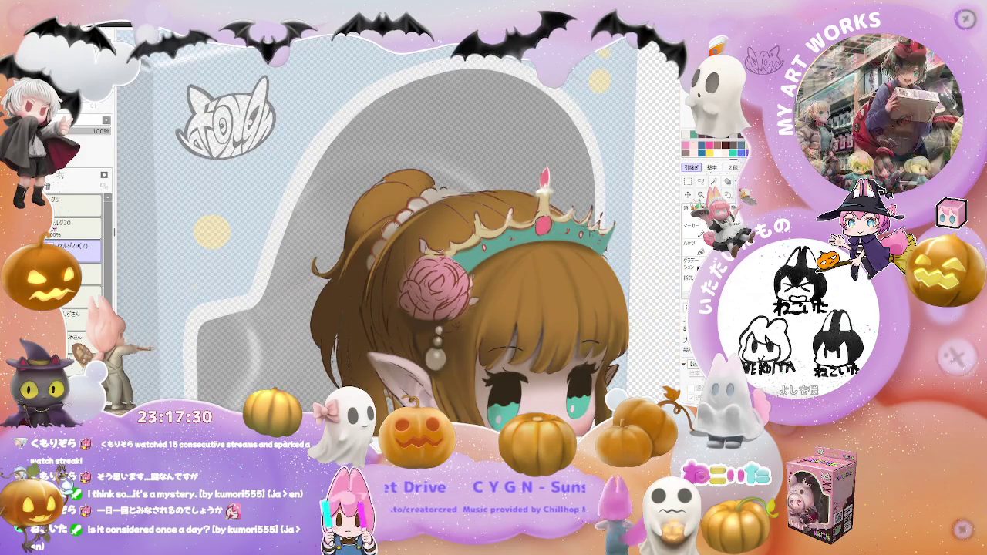
scroll(517, 223, "up", 4)
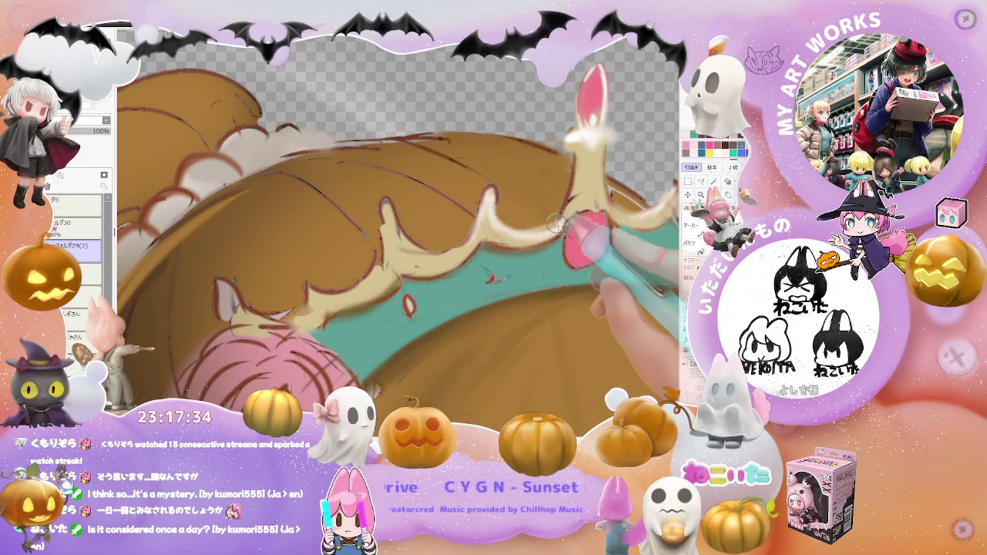
scroll(577, 144, "down", 2)
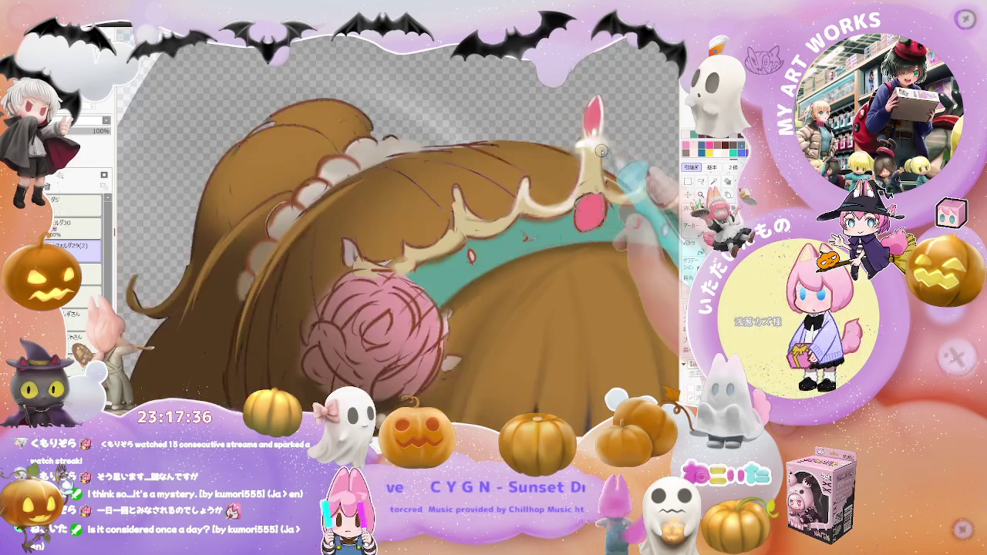
scroll(613, 196, "down", 1)
scroll(641, 242, "down", 2)
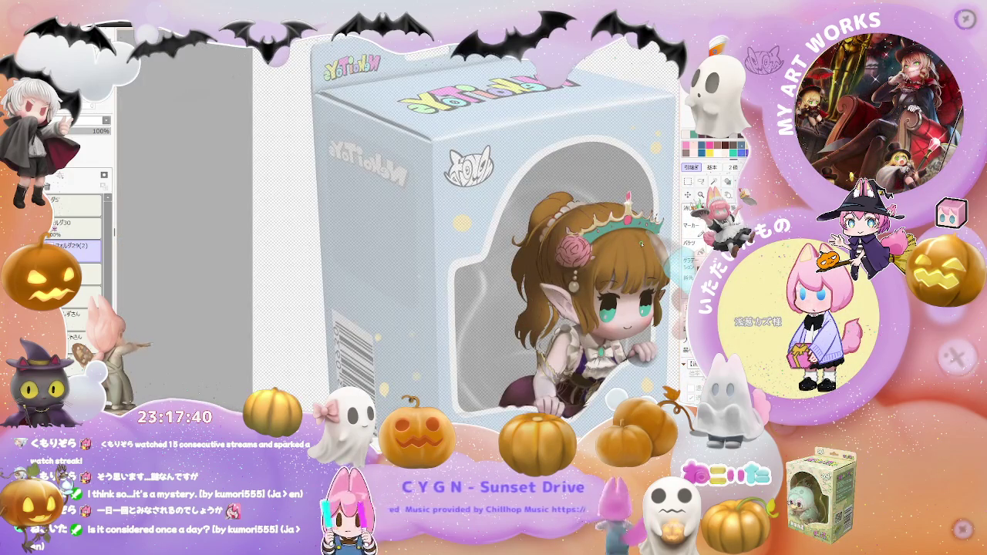
scroll(640, 242, "up", 3)
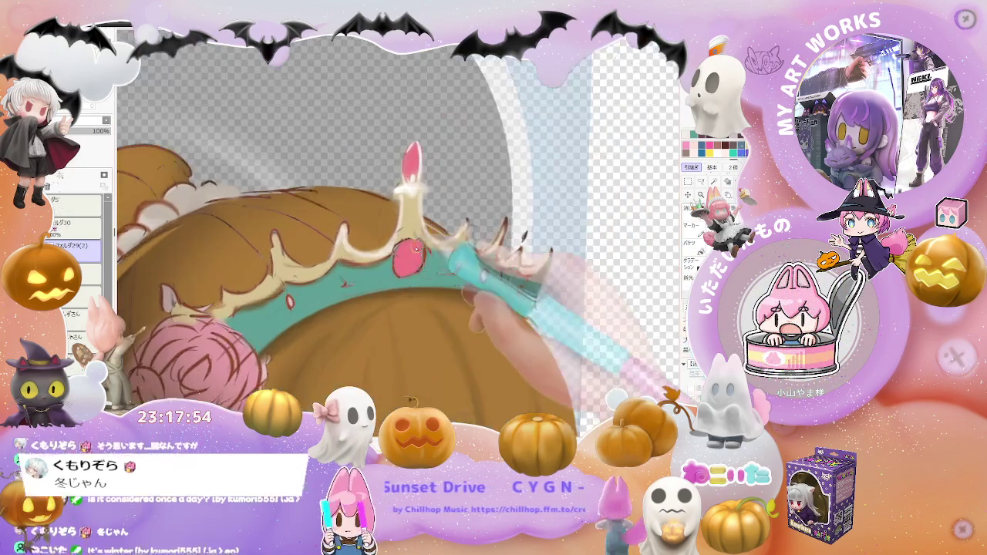
Paint the cream highlight along the tiara spikes, zooming in and out to check it.
left_click_drag(418, 233, 404, 297)
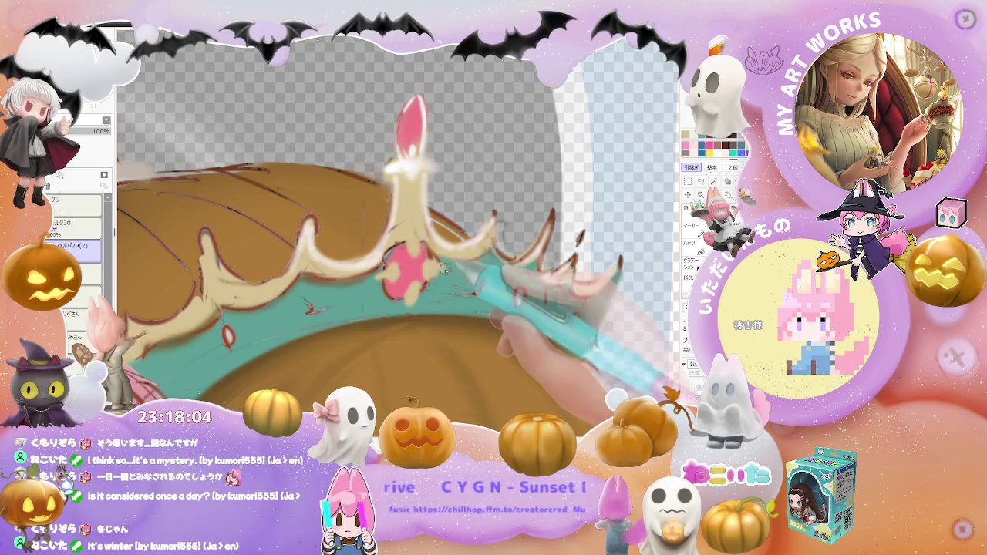
scroll(444, 270, "down", 2)
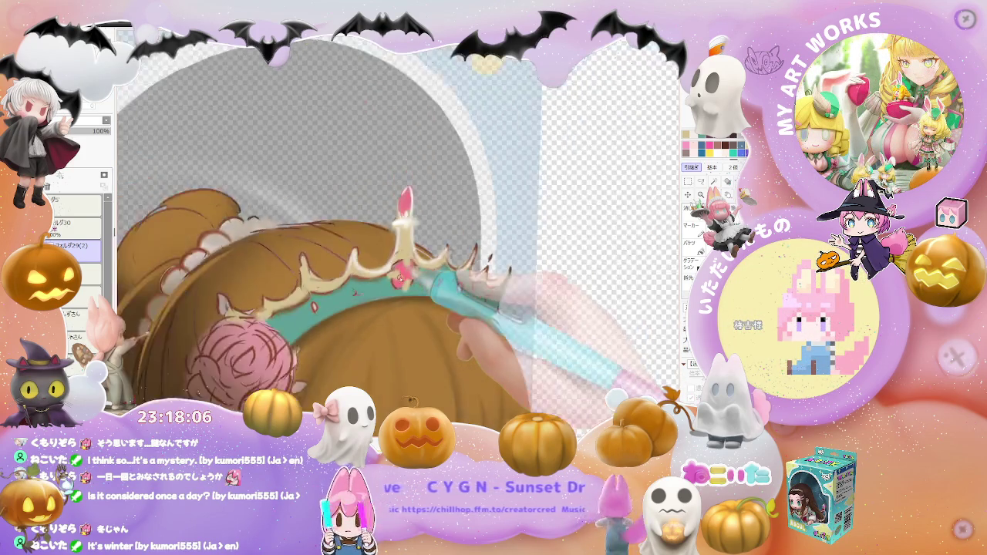
scroll(401, 247, "down", 1)
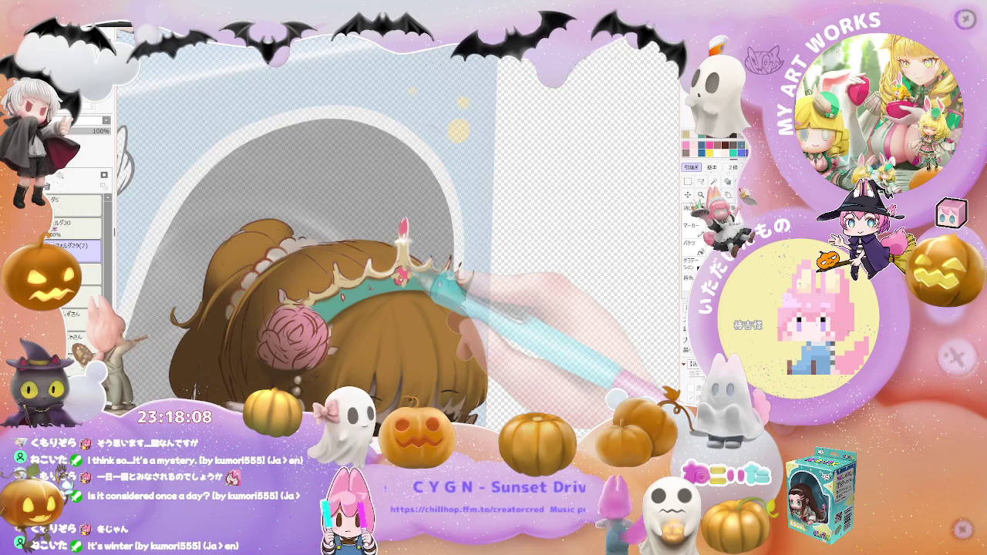
scroll(428, 281, "up", 2)
scroll(424, 289, "up", 2)
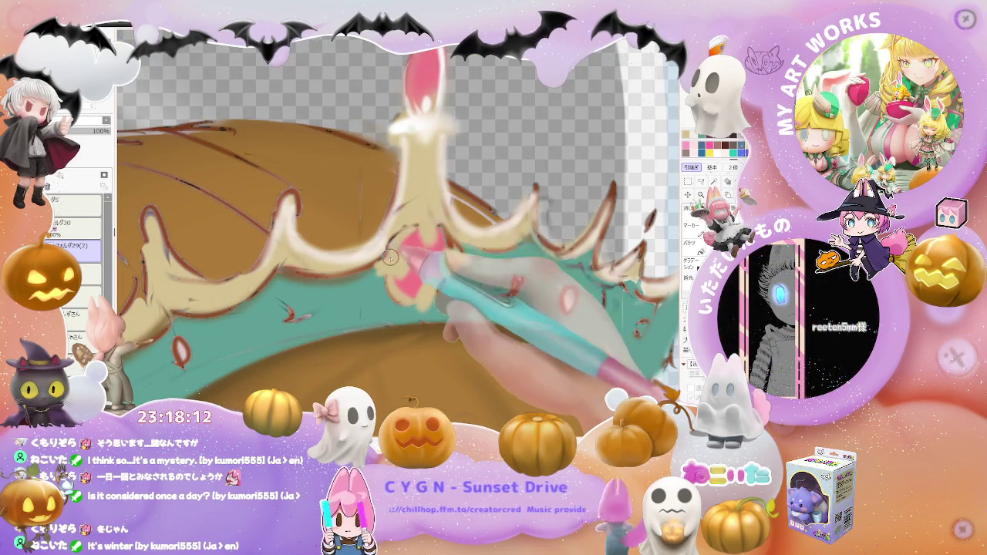
scroll(451, 251, "down", 1)
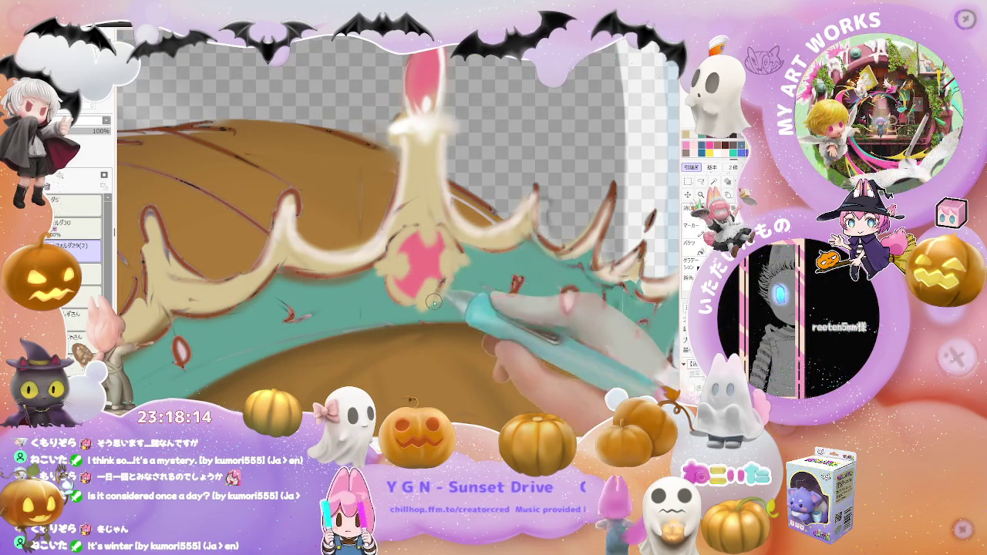
scroll(431, 302, "up", 2)
scroll(430, 303, "down", 2)
scroll(430, 301, "down", 1)
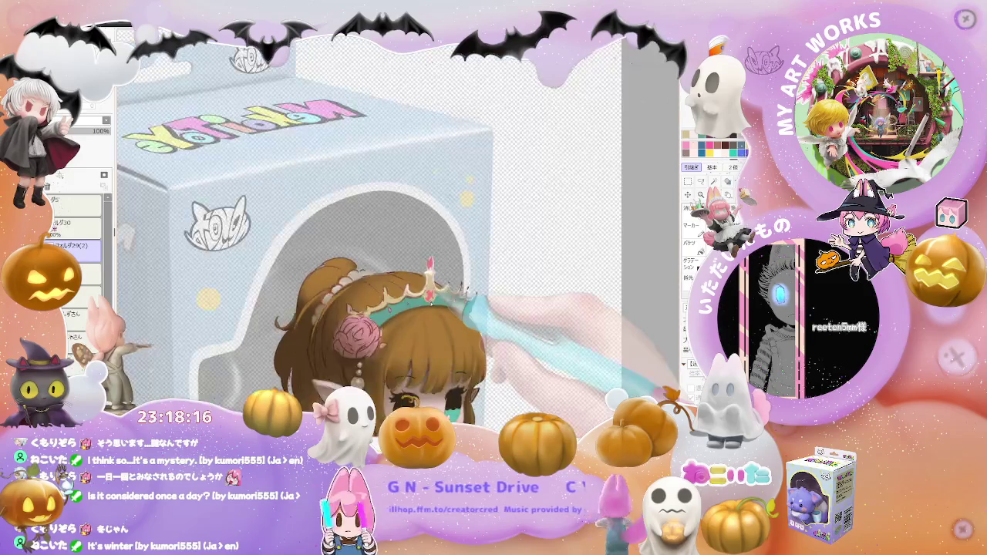
scroll(429, 297, "down", 1)
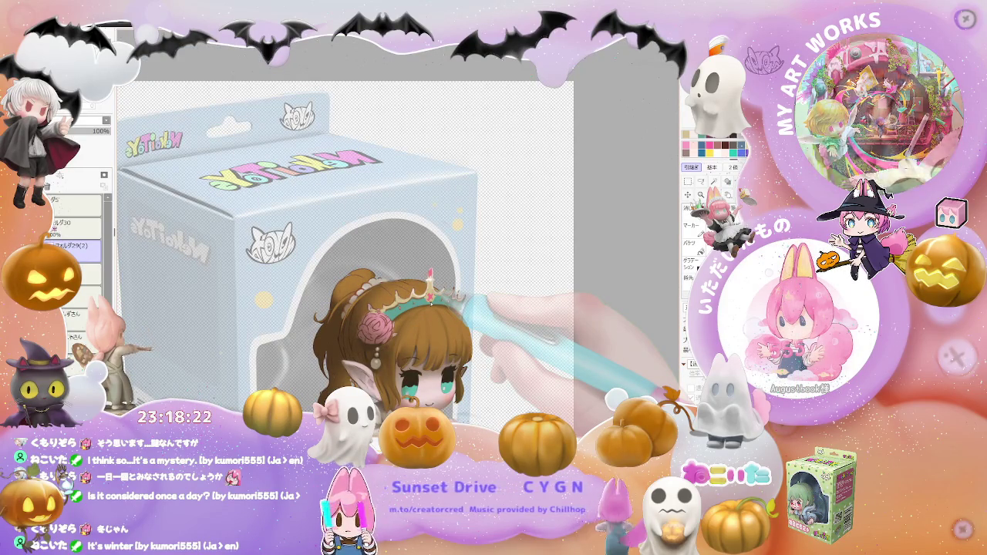
scroll(421, 270, "up", 1)
scroll(421, 270, "up", 1)
scroll(421, 270, "up", 1)
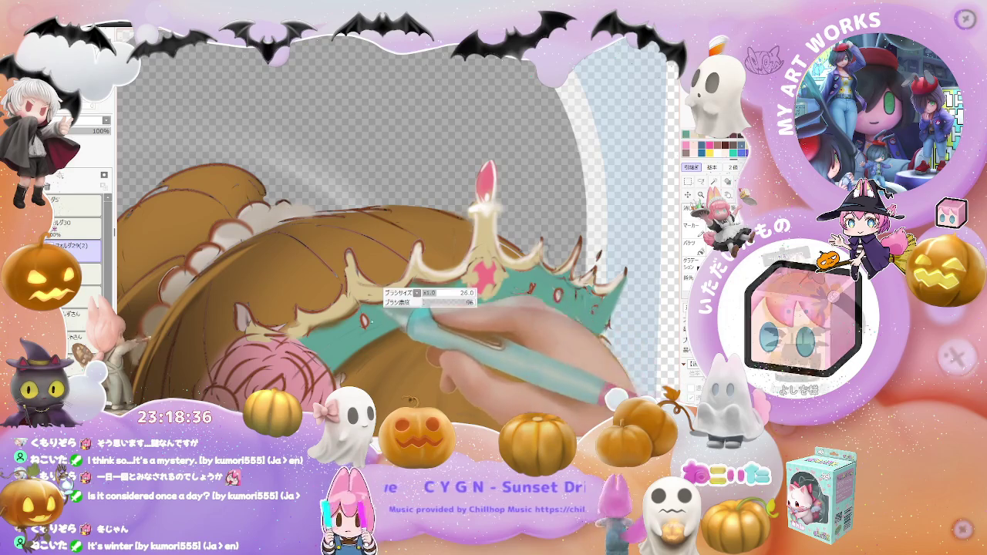
Check the whole box artwork zoomed out, then paint the white scalloped trim along the hairline.
key("ctrl+minus")
key("ctrl+minus")
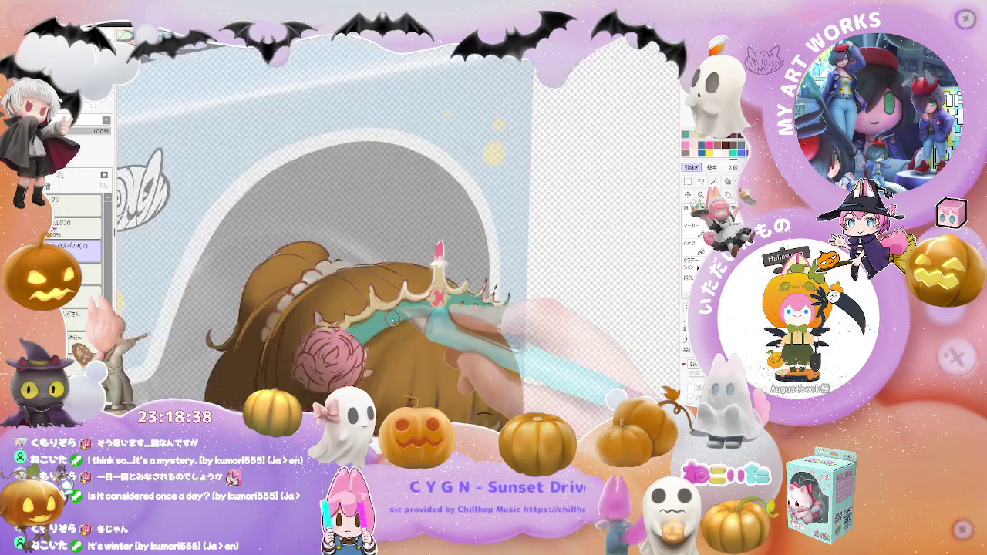
key("ctrl+minus")
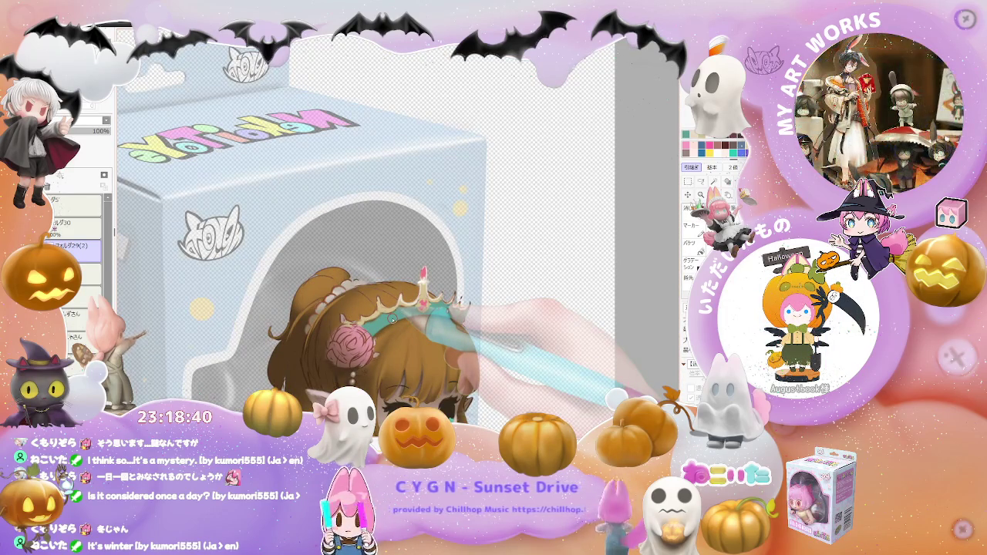
key("ctrl+minus")
key("ctrl+minus")
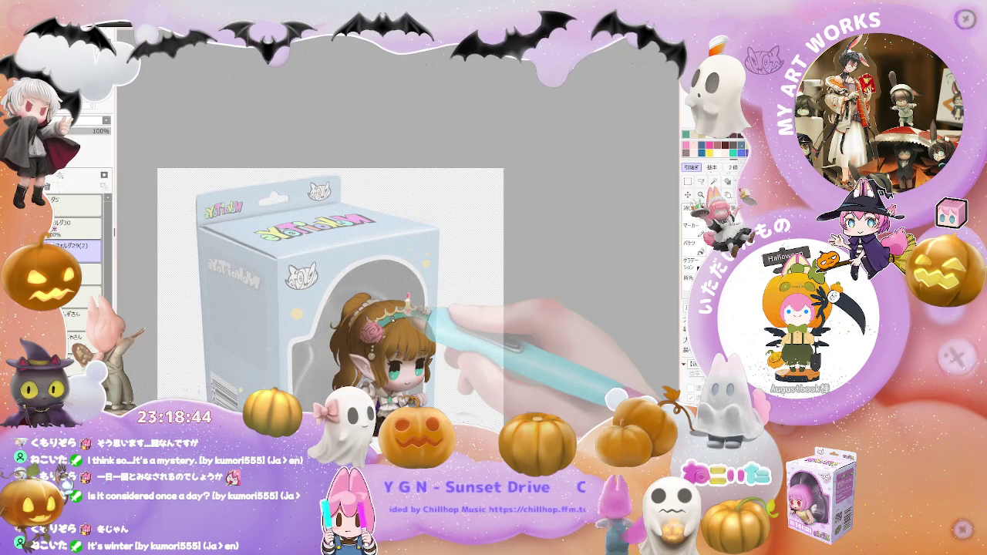
key("ctrl+plus")
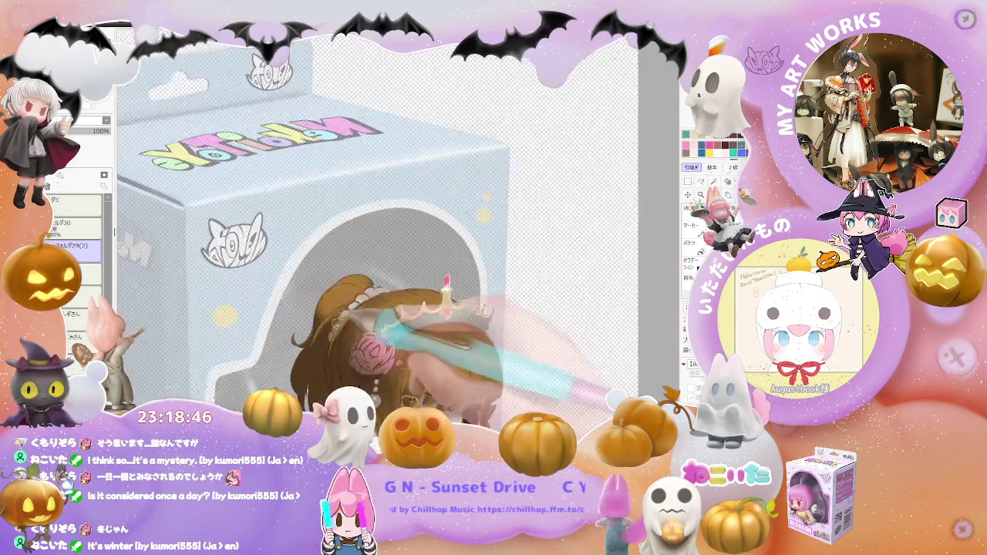
key("ctrl+plus")
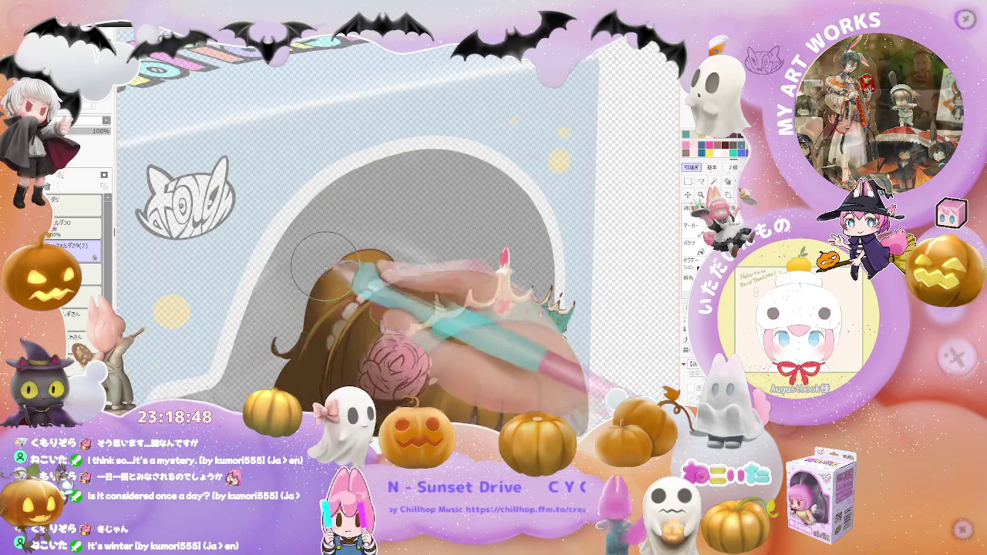
key("ctrl+plus")
key("ctrl+plus")
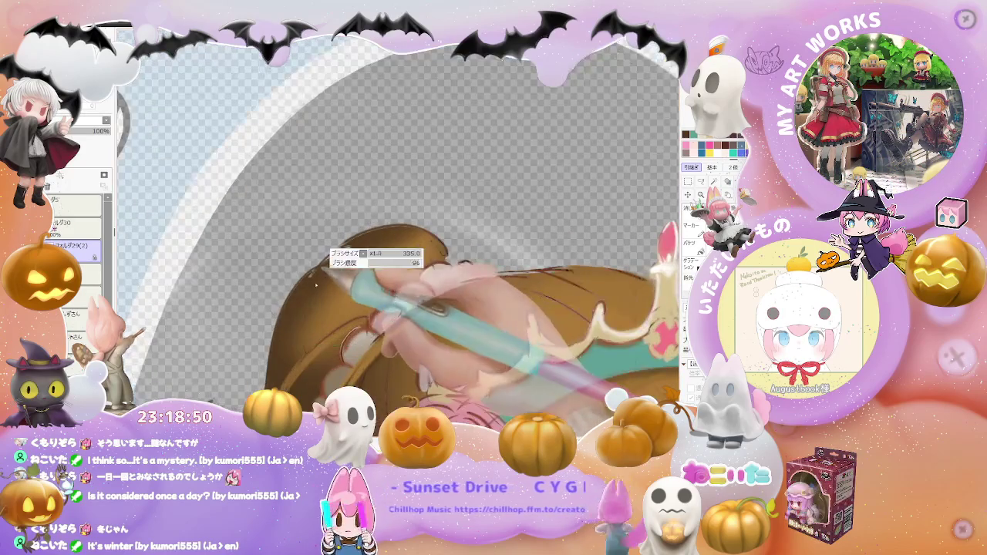
left_click_drag(301, 292, 405, 234)
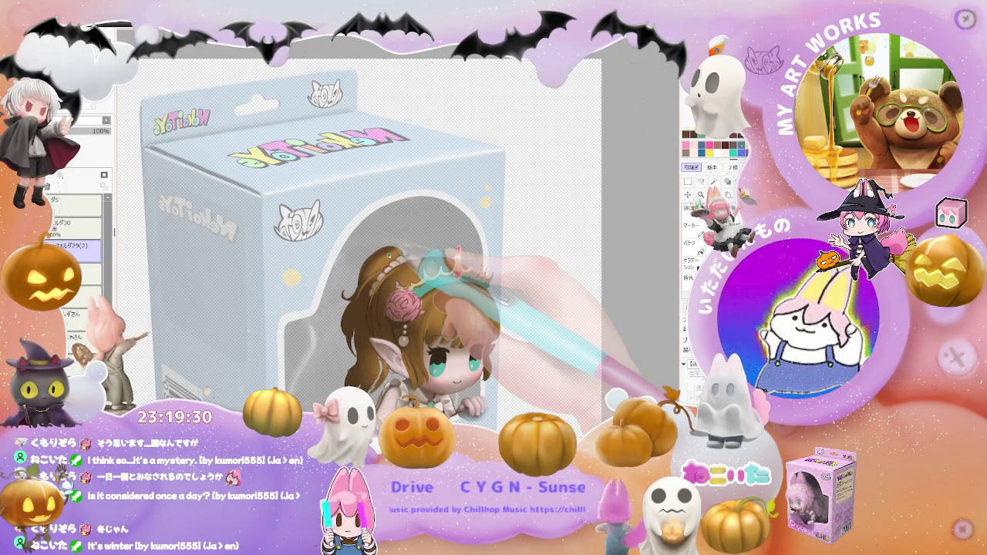
scroll(410, 304, "up", 1)
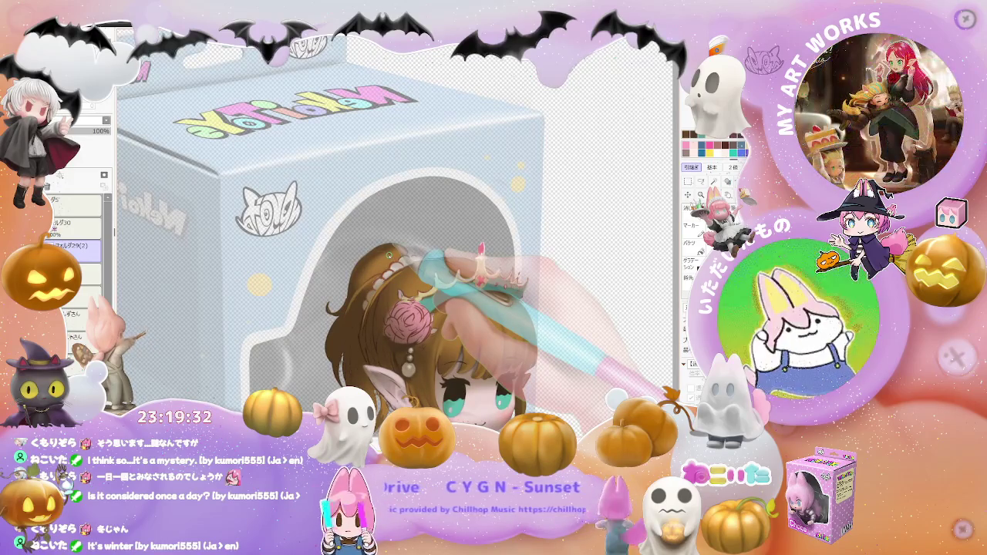
scroll(390, 256, "up", 1)
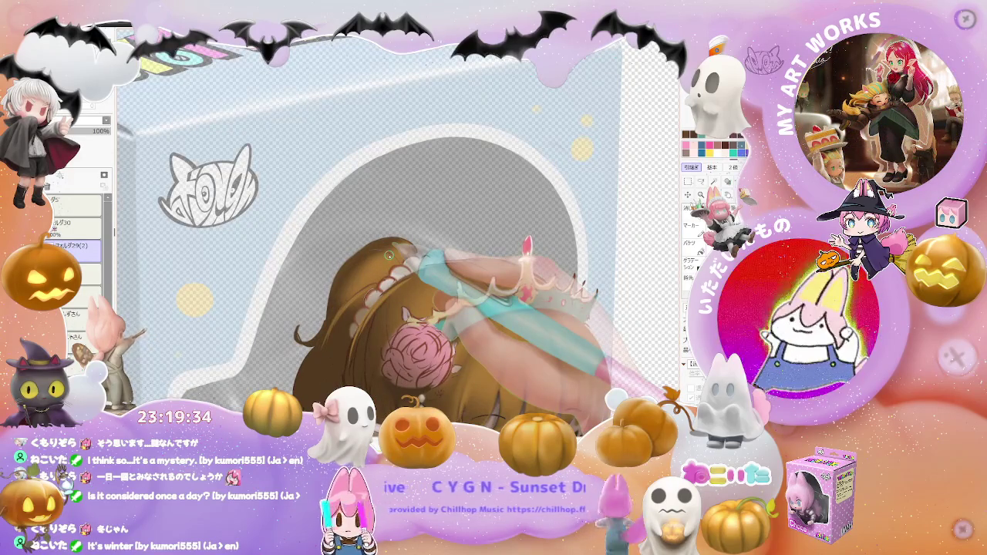
scroll(378, 266, "up", 1)
scroll(347, 293, "up", 1)
scroll(314, 321, "up", 1)
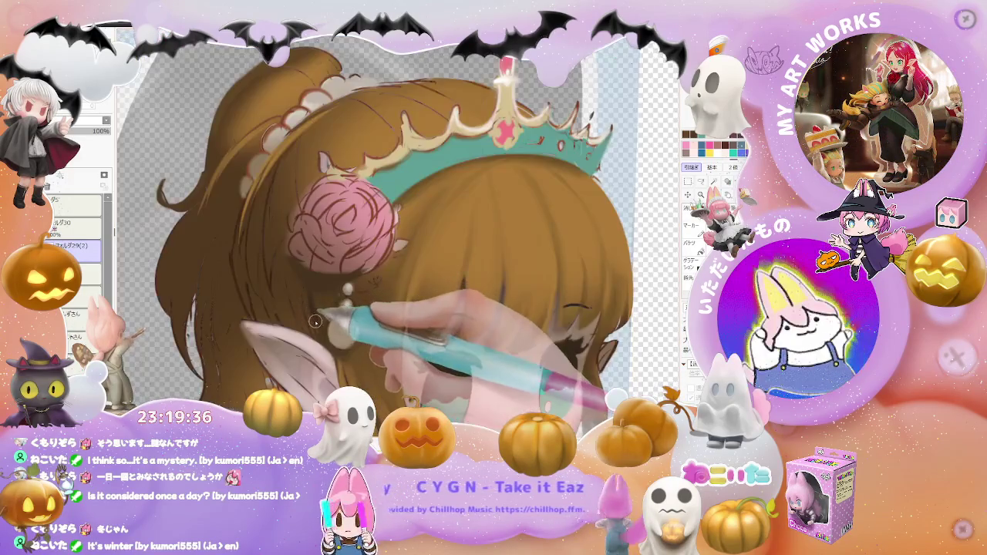
scroll(315, 321, "up", 2)
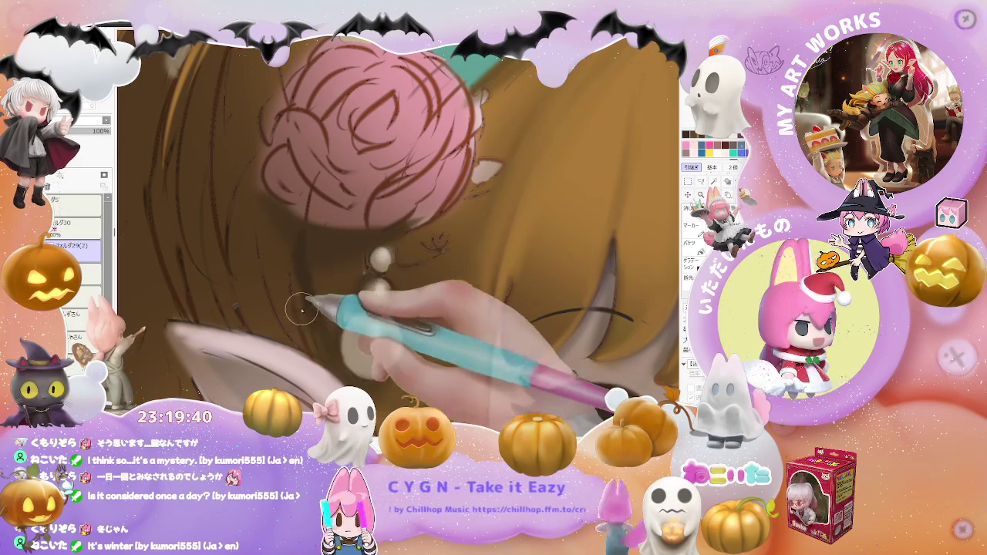
scroll(309, 328, "down", 2)
scroll(316, 351, "down", 1)
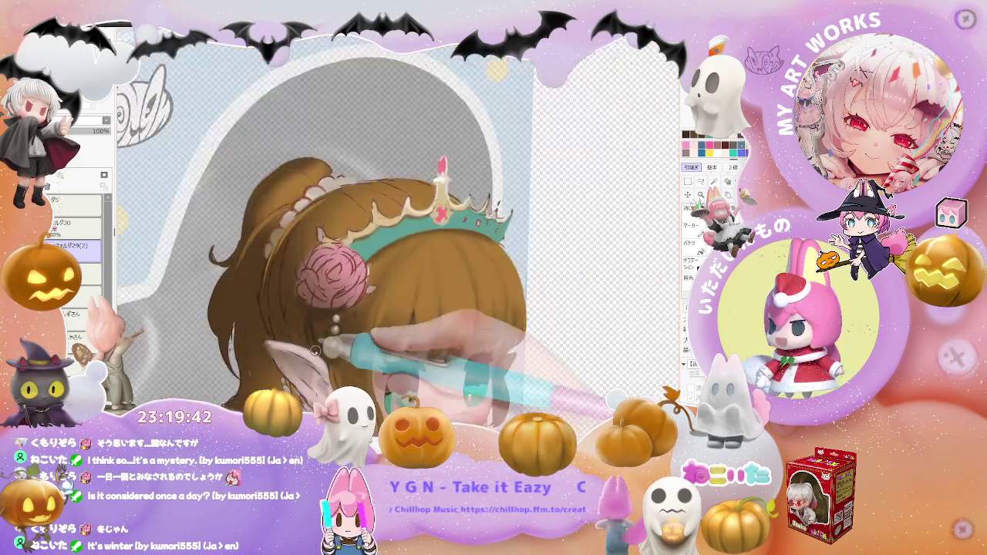
scroll(315, 351, "down", 2)
scroll(318, 349, "up", 1)
scroll(309, 340, "up", 2)
scroll(282, 324, "up", 2)
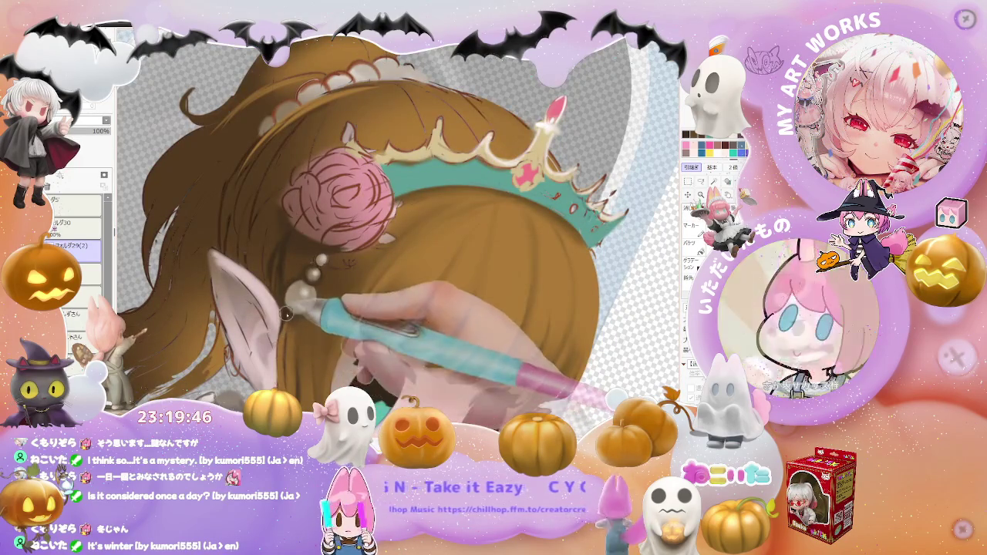
scroll(290, 366, "down", 1)
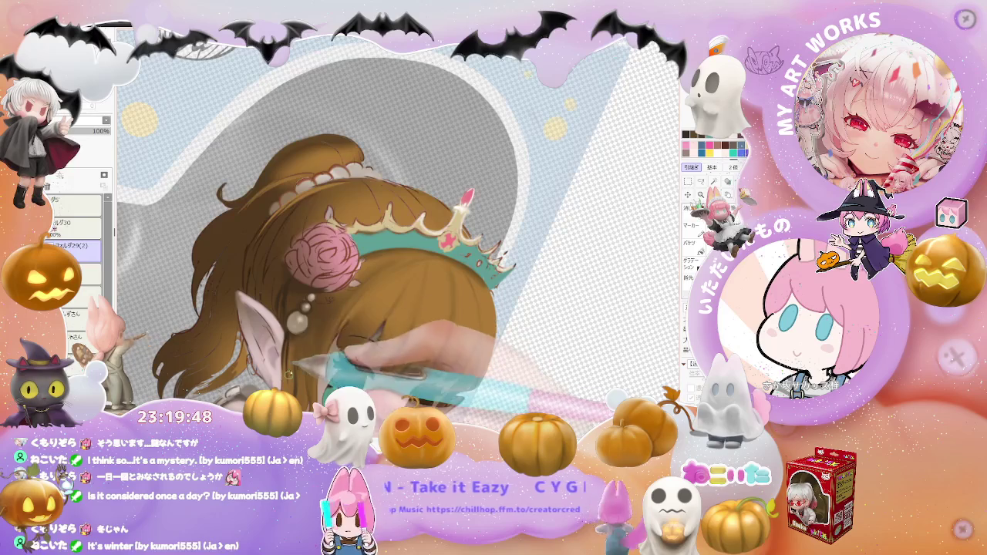
scroll(307, 390, "down", 1)
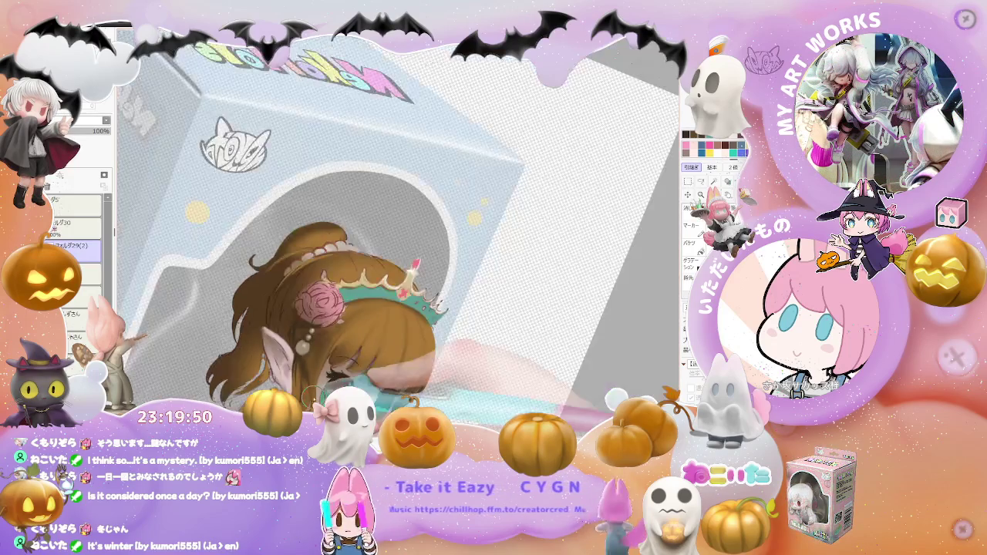
scroll(309, 394, "down", 1)
scroll(301, 389, "down", 1)
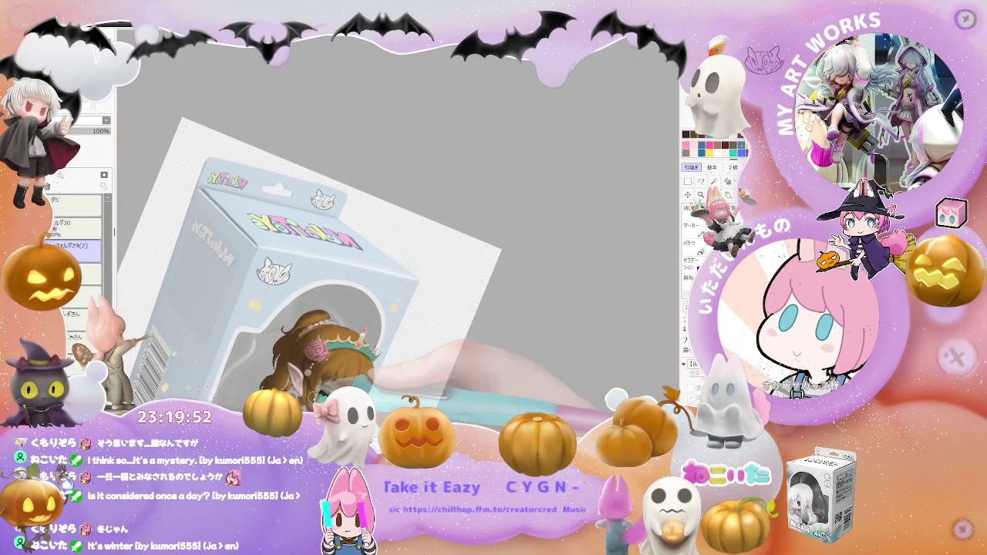
Tilt the canvas diagonally and zoom in on the face and pointed ear for detailing.
left_click_drag(313, 396, 377, 301)
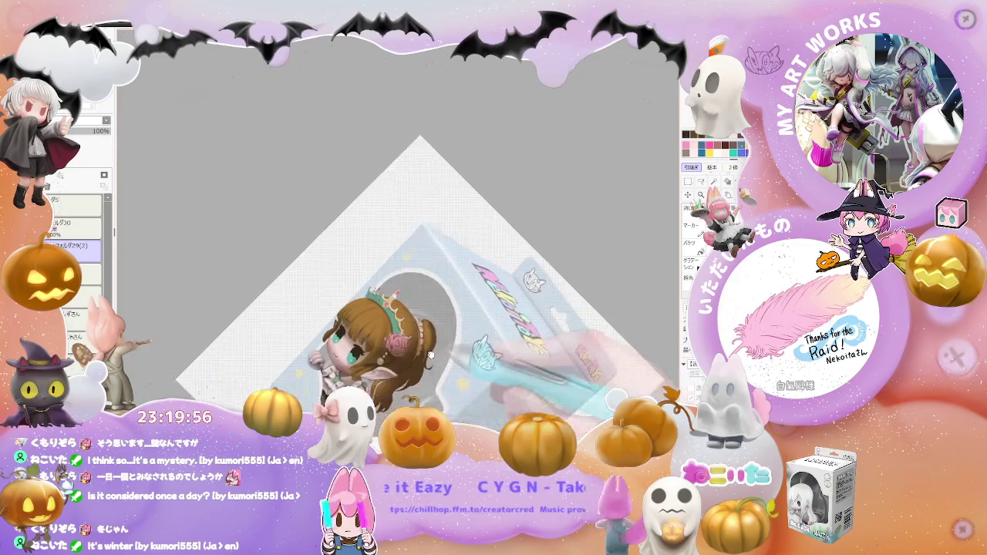
left_click_drag(377, 300, 293, 308)
scroll(284, 313, "up", 3)
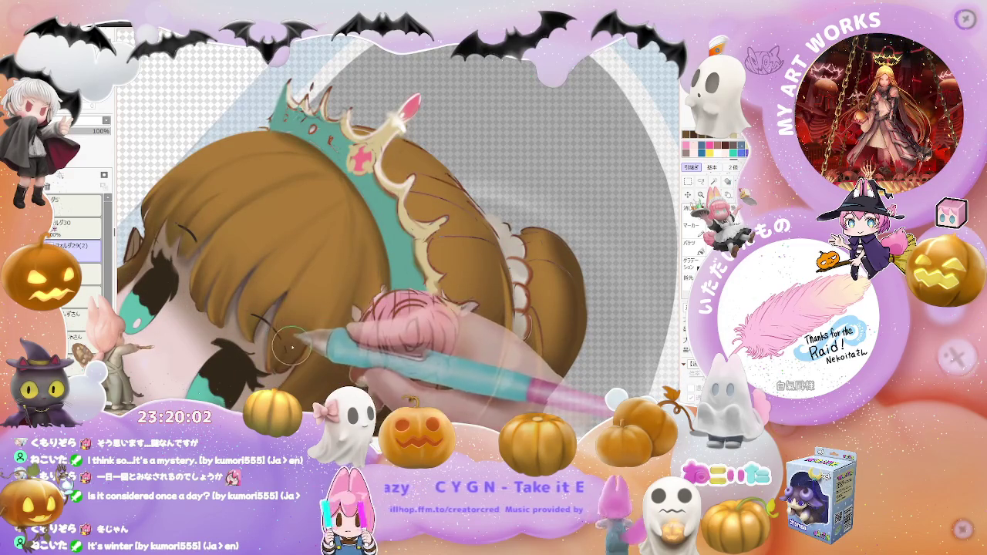
scroll(281, 362, "down", 5)
left_click_drag(293, 339, 326, 305)
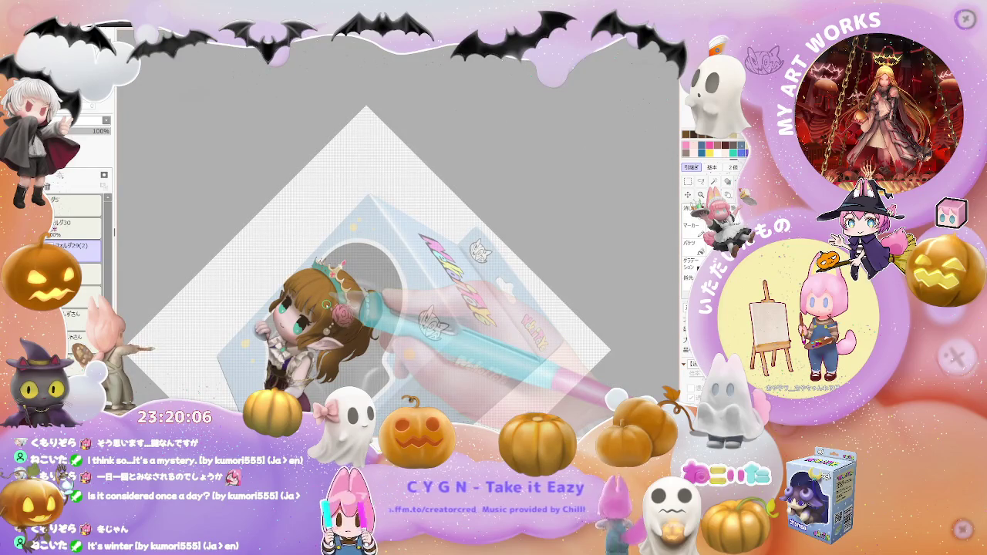
scroll(326, 306, "up", 1)
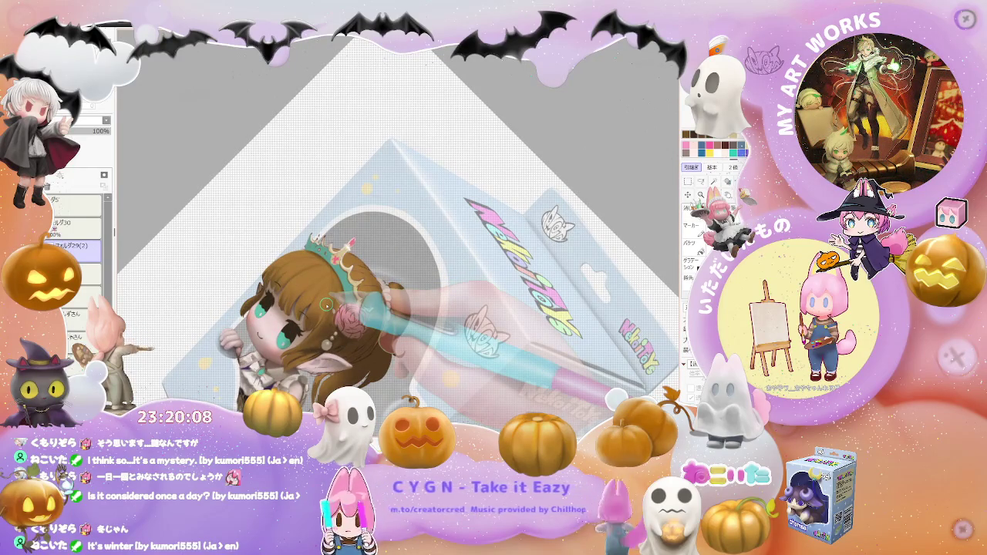
scroll(326, 305, "up", 2)
scroll(228, 378, "up", 2)
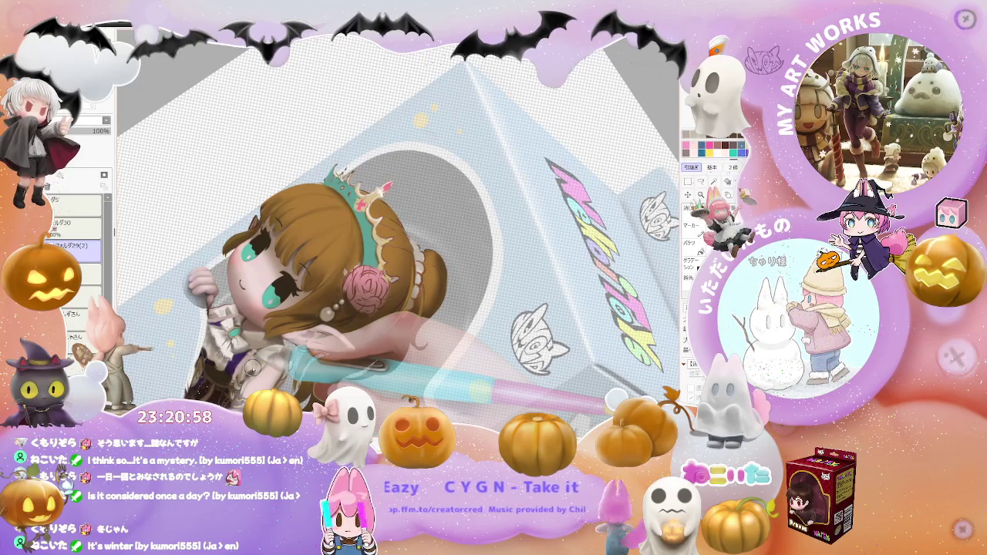
scroll(253, 369, "up", 1)
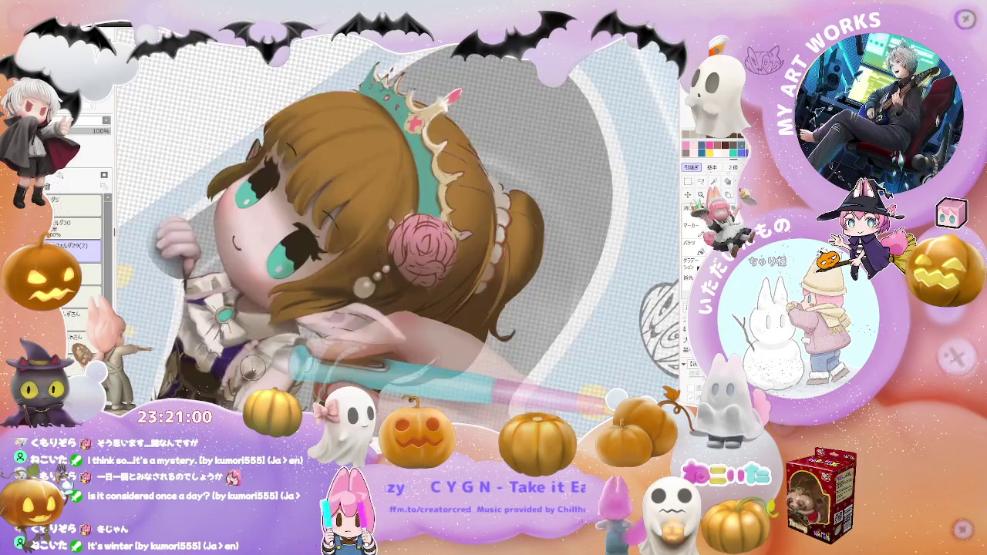
Zoom in on the hair near the ear and collar to paint strands, then zoom back out.
scroll(252, 377, "up", 1)
scroll(252, 377, "up", 1)
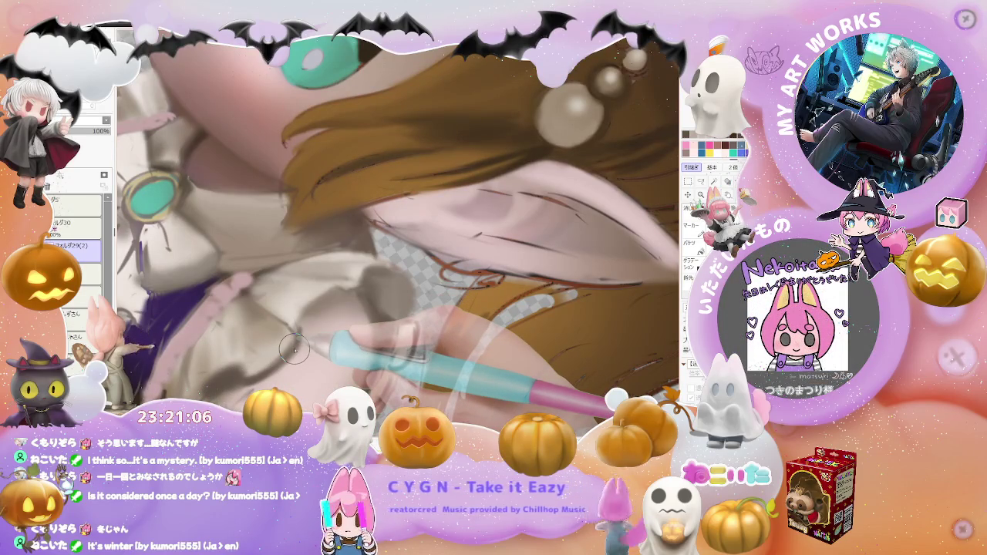
scroll(294, 351, "down", 1)
scroll(294, 351, "down", 1)
scroll(285, 370, "down", 1)
scroll(279, 382, "up", 2)
scroll(280, 381, "up", 2)
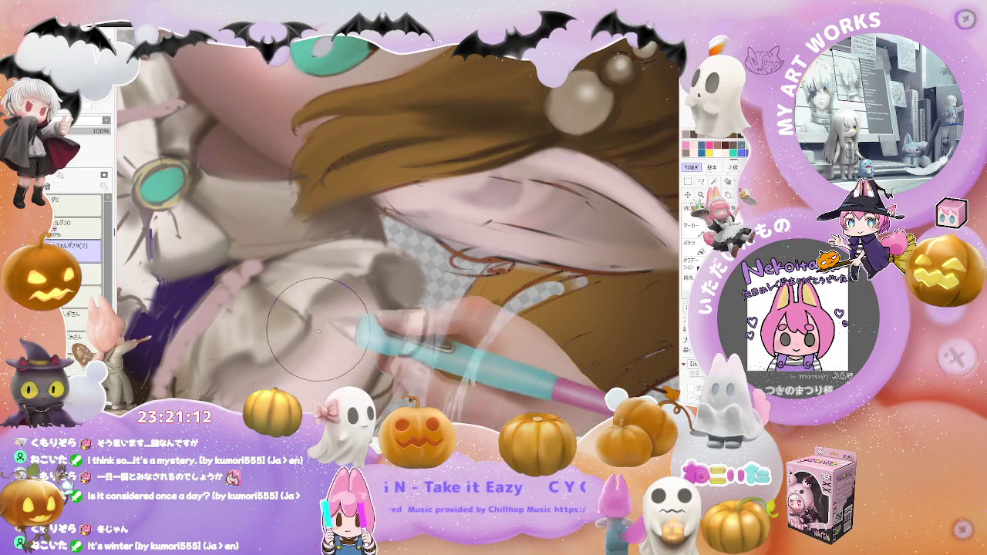
scroll(297, 354, "down", 2)
scroll(271, 378, "down", 2)
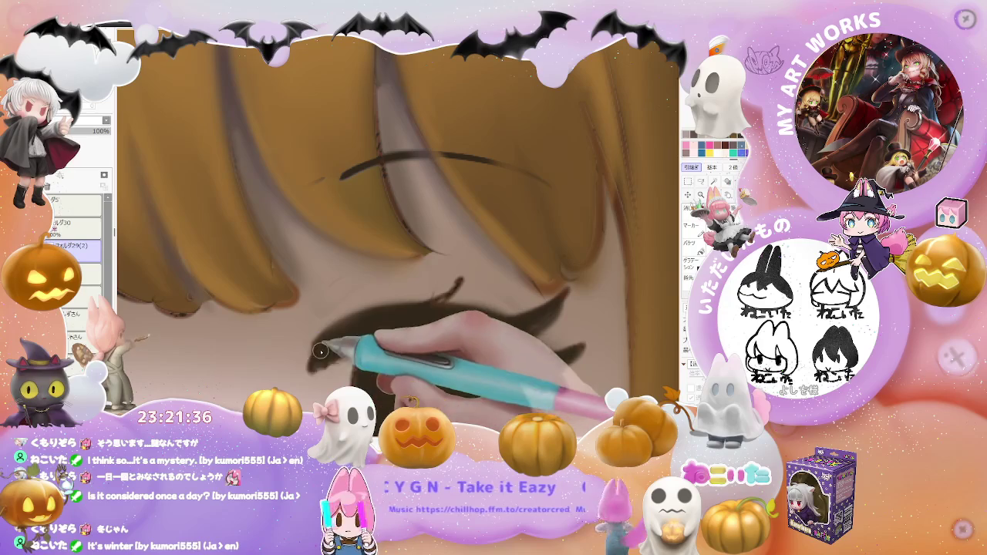
Fill in the dark brown shape of the doll's eye.
mouse_move(355, 347)
left_mouse_down()
mouse_move(462, 331)
mouse_move(440, 337)
mouse_move(483, 340)
mouse_move(452, 342)
mouse_move(435, 360)
mouse_move(331, 352)
mouse_move(326, 401)
mouse_move(352, 379)
mouse_move(384, 318)
left_mouse_up()
key("minus")
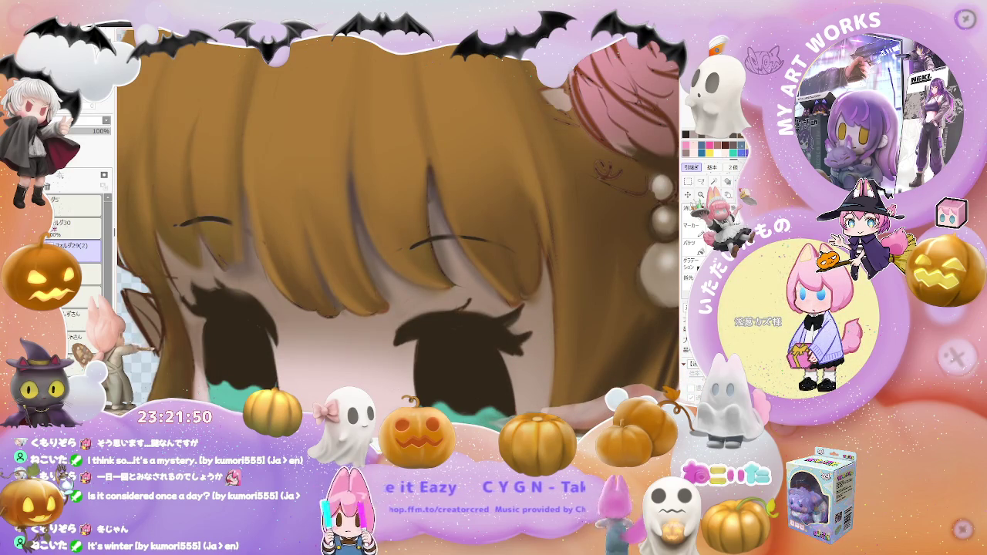
key("minus")
key("minus")
key("minus")
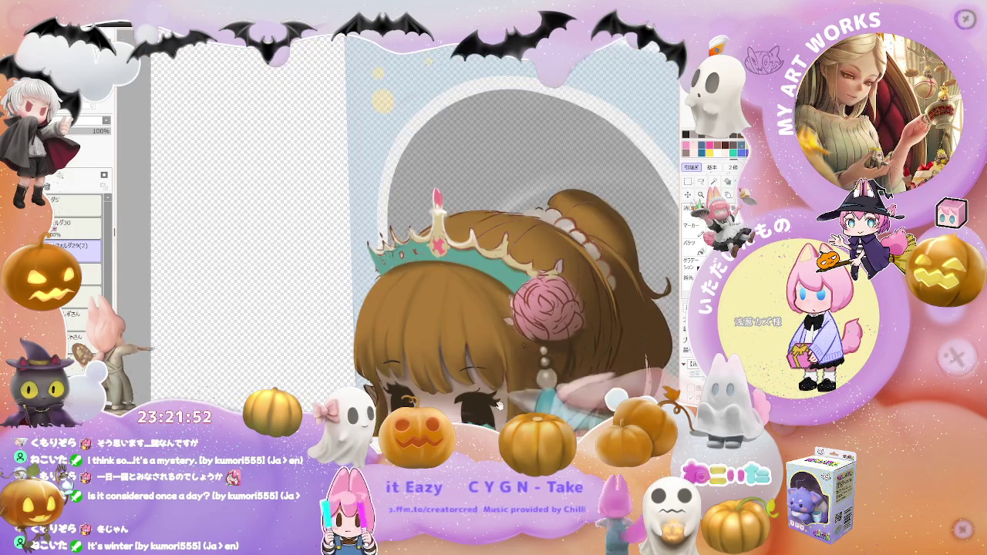
key("plus")
key("plus")
key("plus")
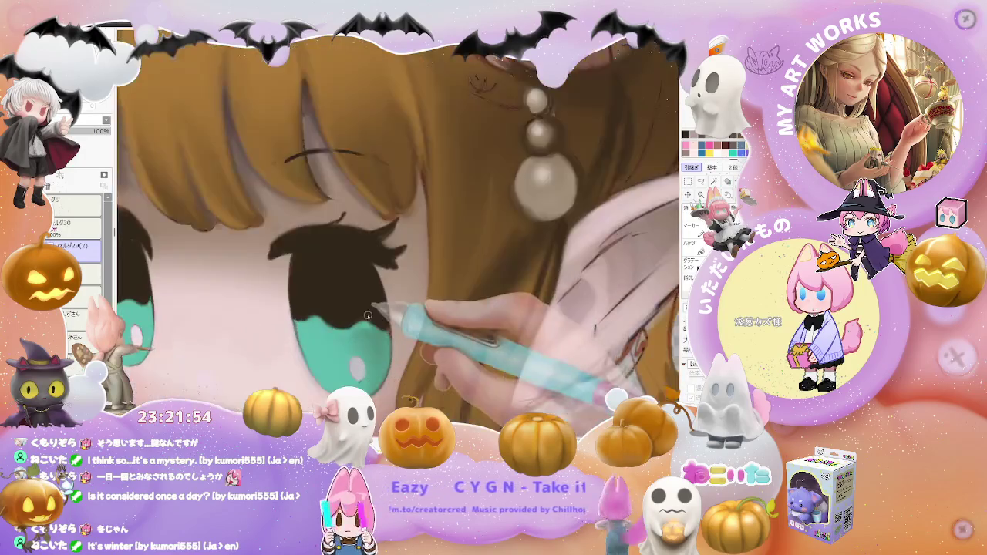
key("plus")
key("plus")
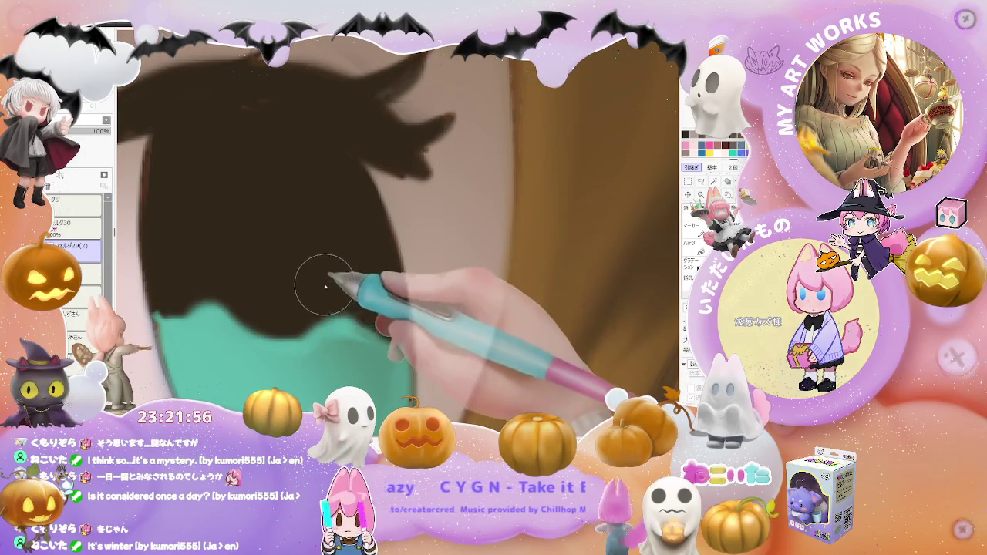
key("minus")
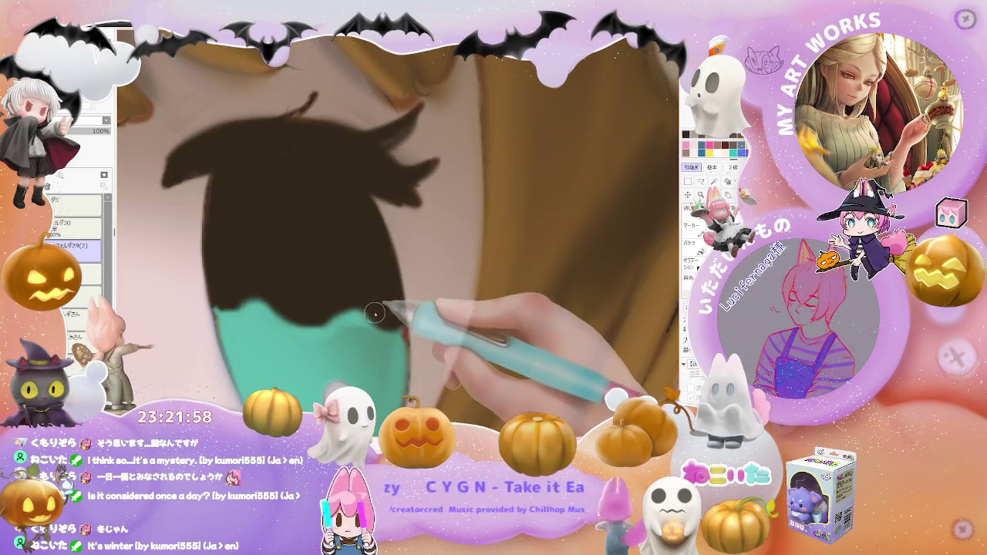
key("minus")
key("minus")
key("plus")
key("plus")
key("plus")
key("plus")
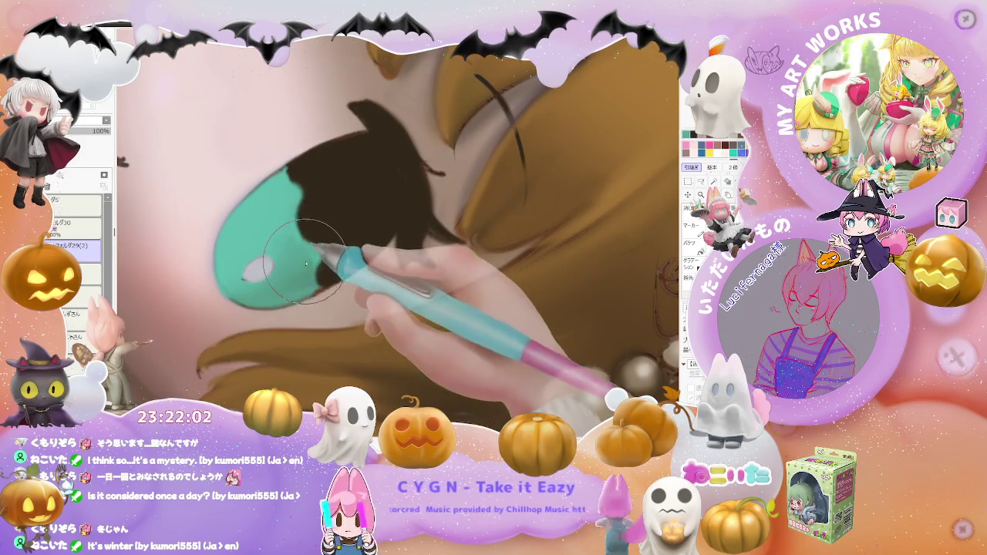
Paint the dark pupil down into the teal eye, then view the whole character.
left_click_drag(307, 257, 320, 282)
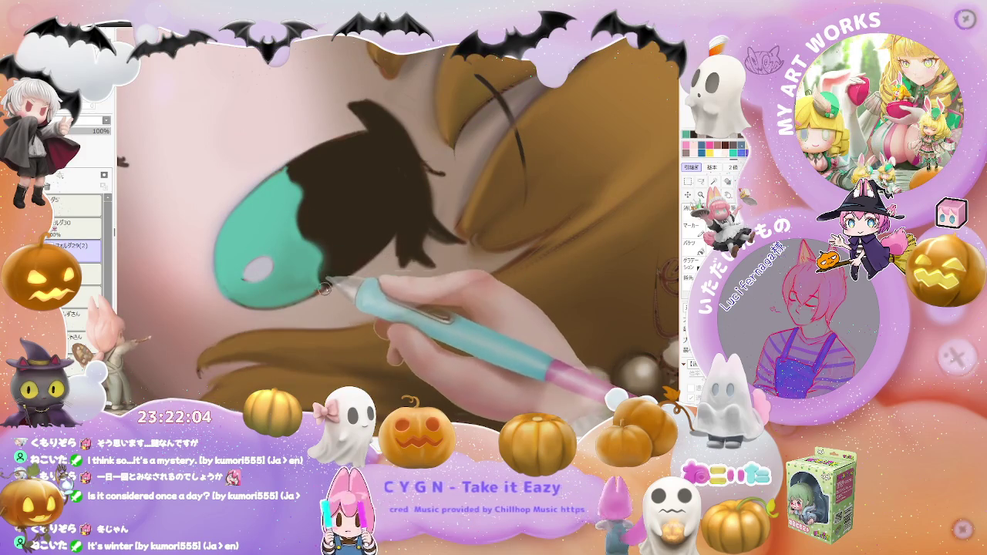
key("minus")
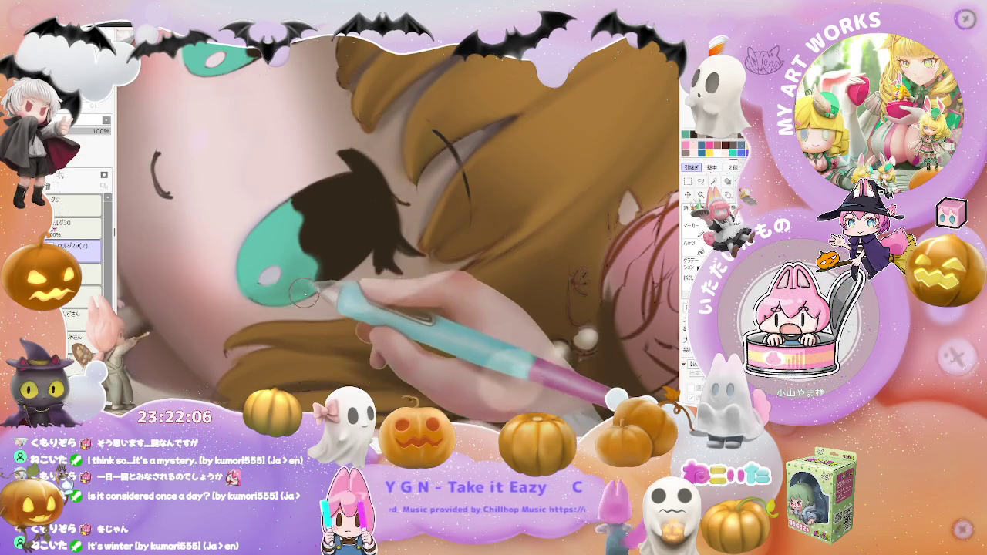
key("minus")
key("minus")
key("minus")
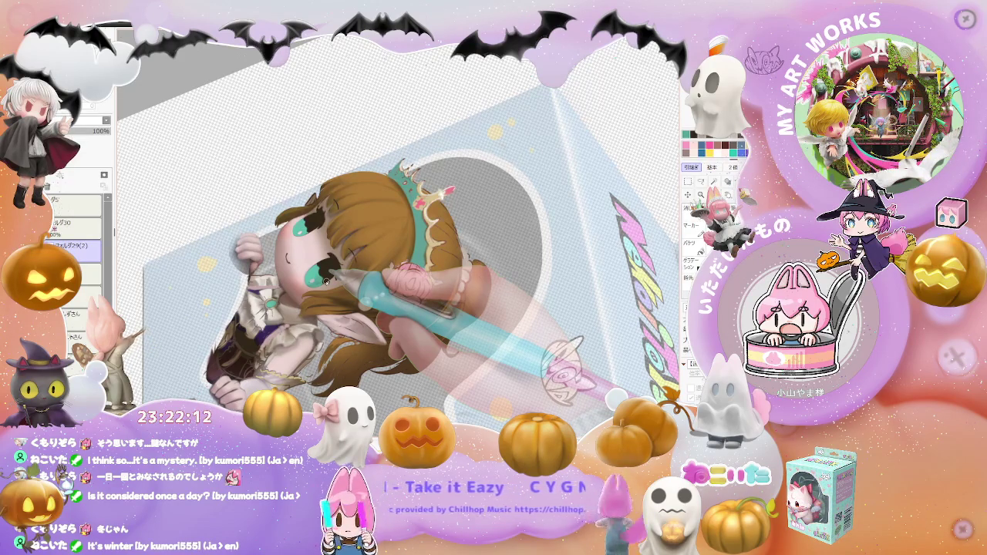
Zoom in on the white frilled dress and set the brush size to 55.
scroll(326, 282, "up", 1)
scroll(293, 316, "up", 2)
scroll(232, 366, "up", 2)
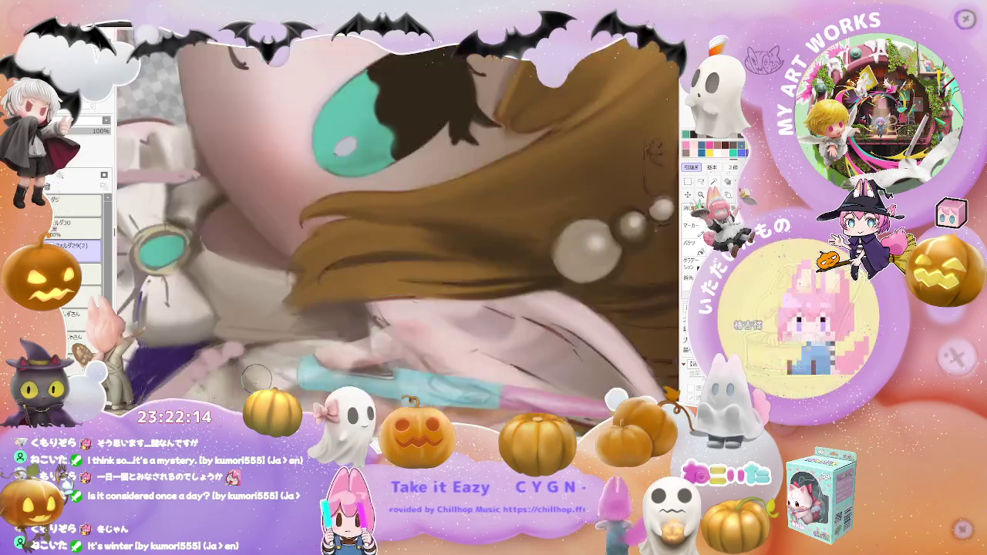
scroll(398, 231, "down", 2)
scroll(399, 232, "down", 2)
scroll(399, 231, "down", 1)
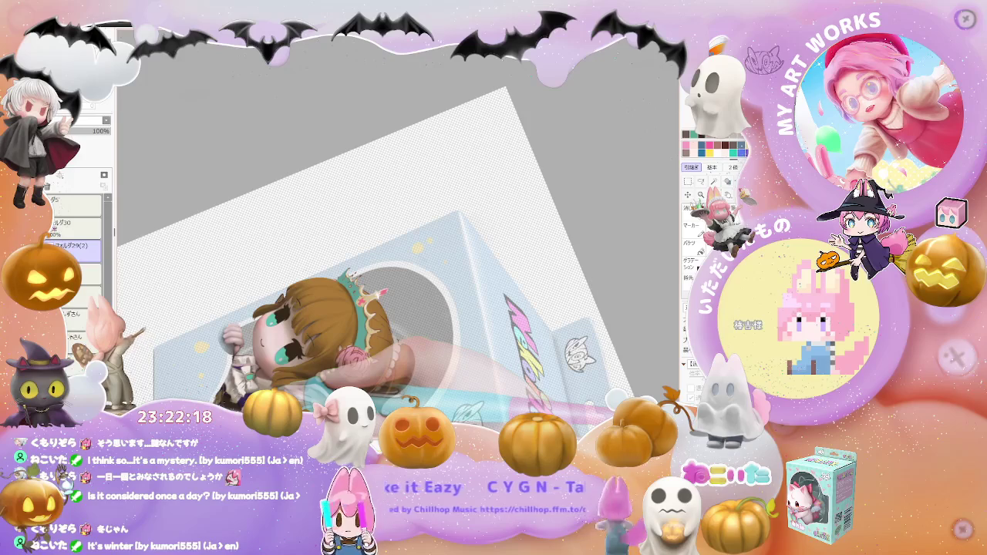
scroll(229, 249, "up", 1)
scroll(229, 249, "up", 1)
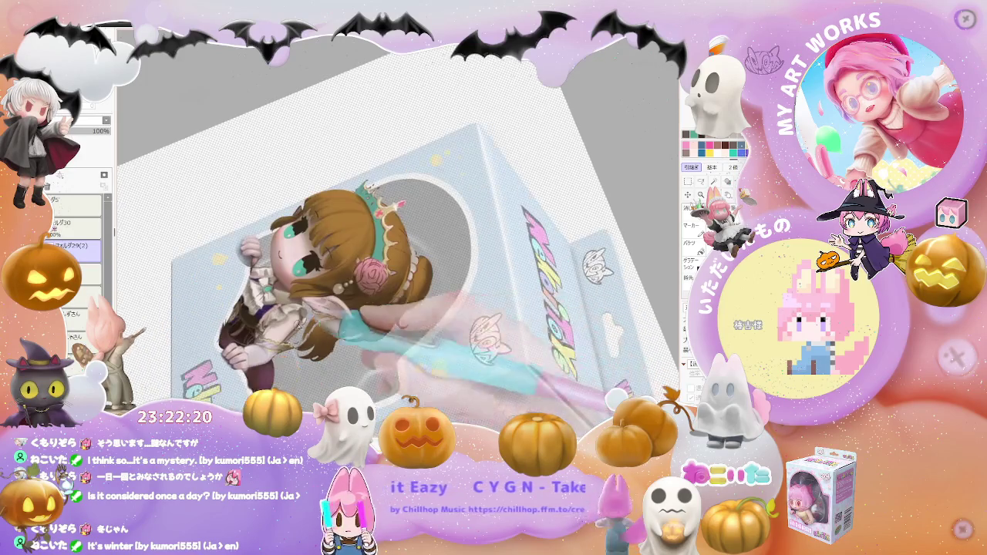
scroll(229, 249, "up", 1)
scroll(229, 249, "up", 1)
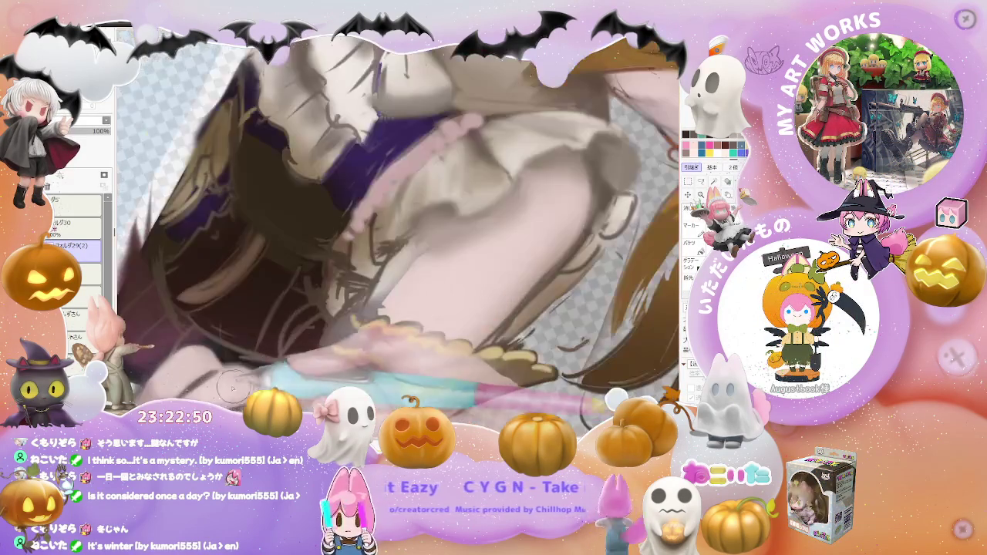
key("bracketright")
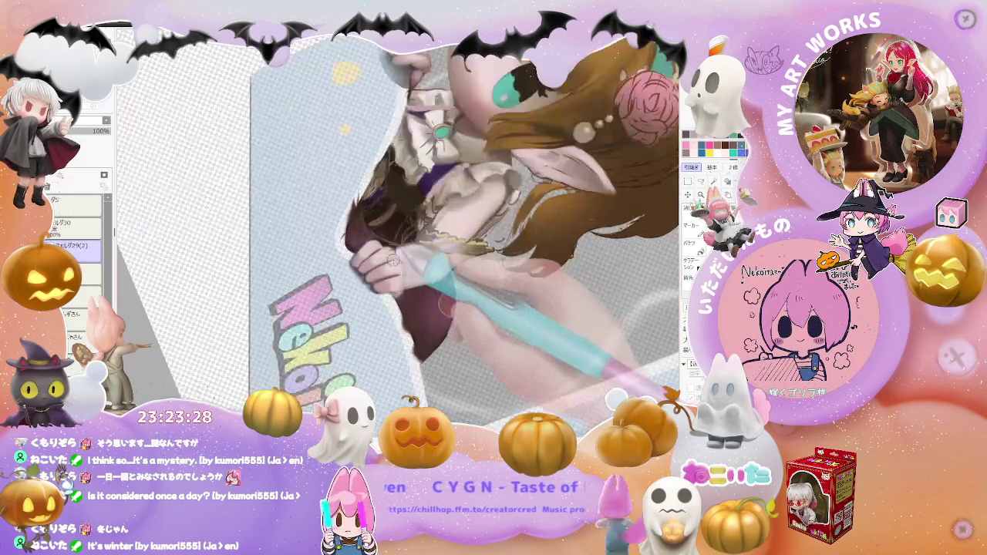
Zoom to the doll's pink hand and enlarge the brush to 104.
scroll(402, 256, "up", 5)
left_click_drag(347, 274, 295, 295)
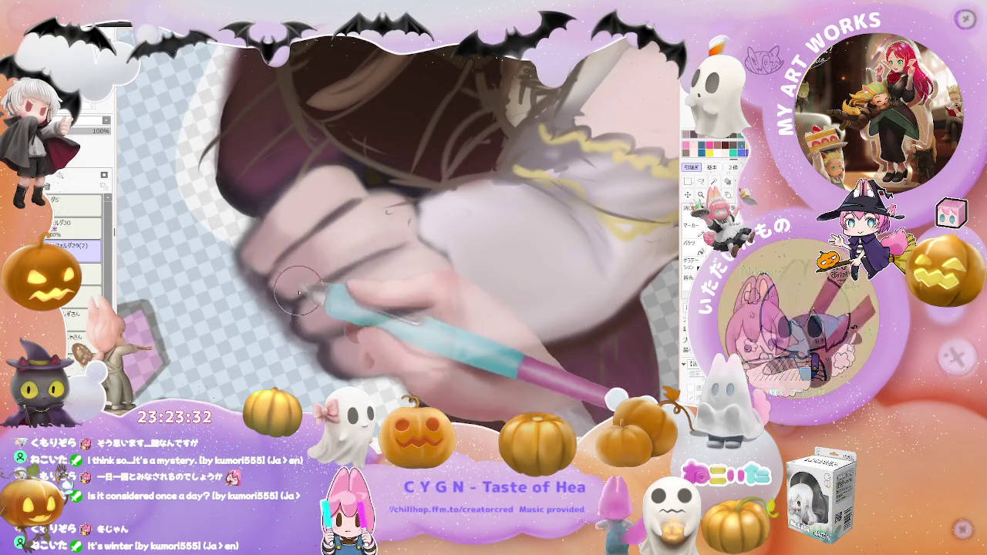
scroll(415, 235, "down", 2)
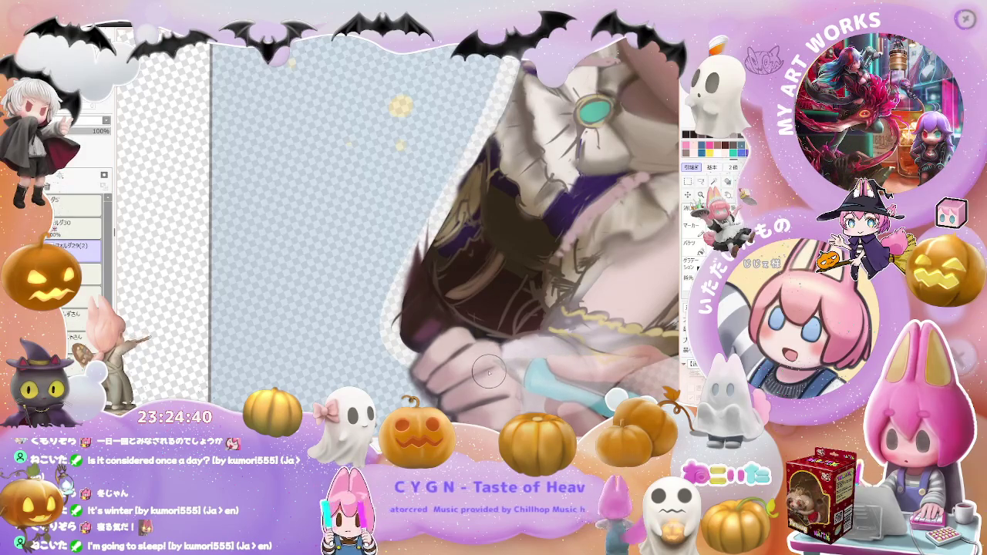
scroll(489, 373, "down", 2)
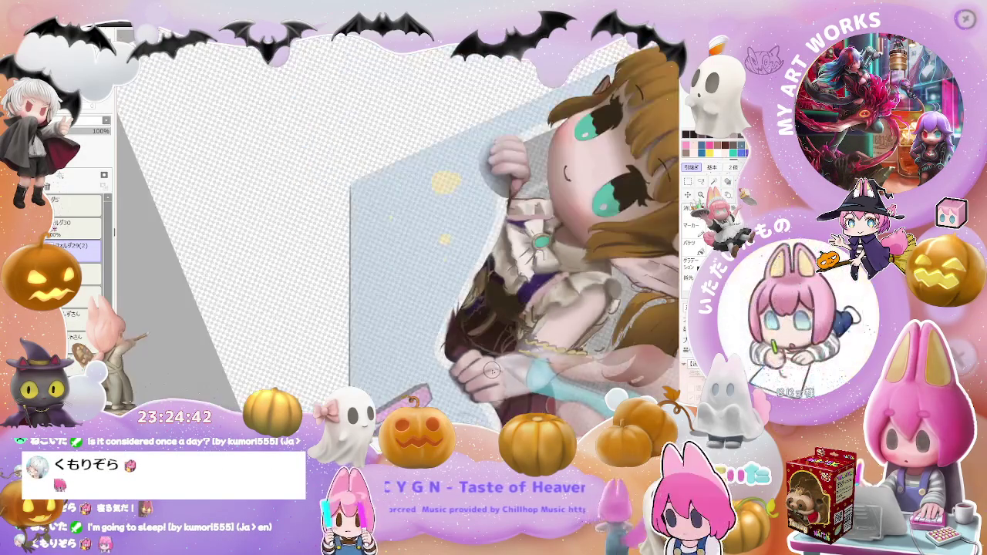
scroll(489, 373, "down", 2)
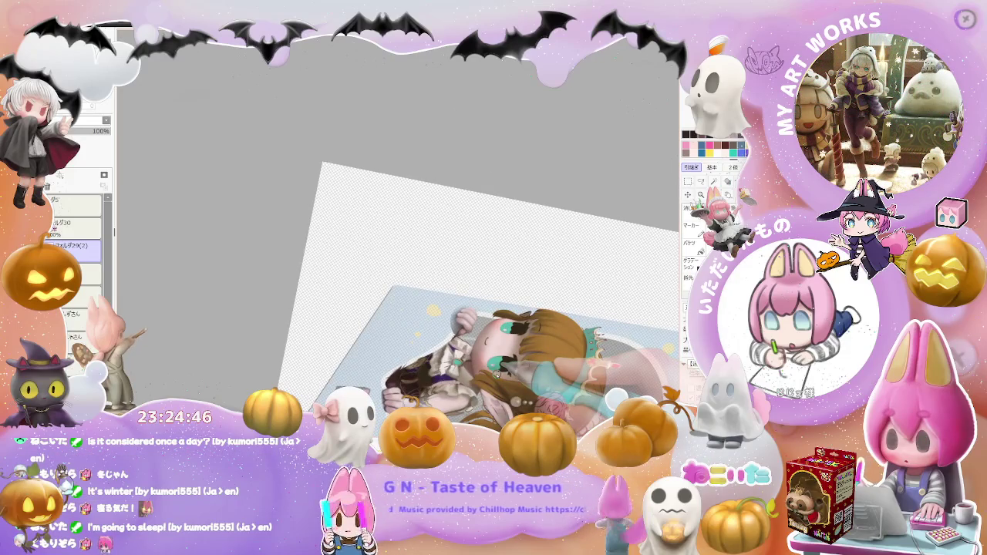
scroll(488, 372, "up", 1)
scroll(489, 372, "up", 1)
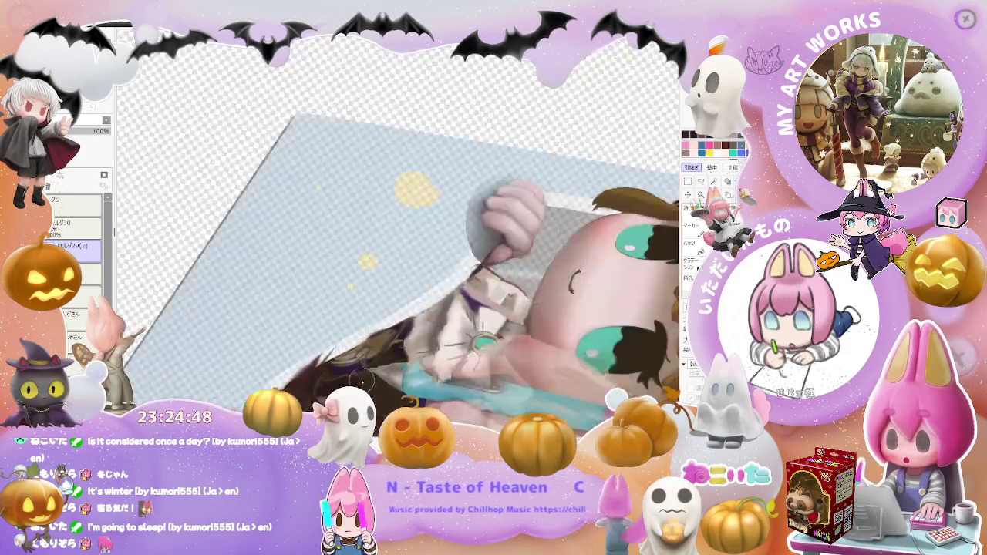
scroll(489, 373, "up", 1)
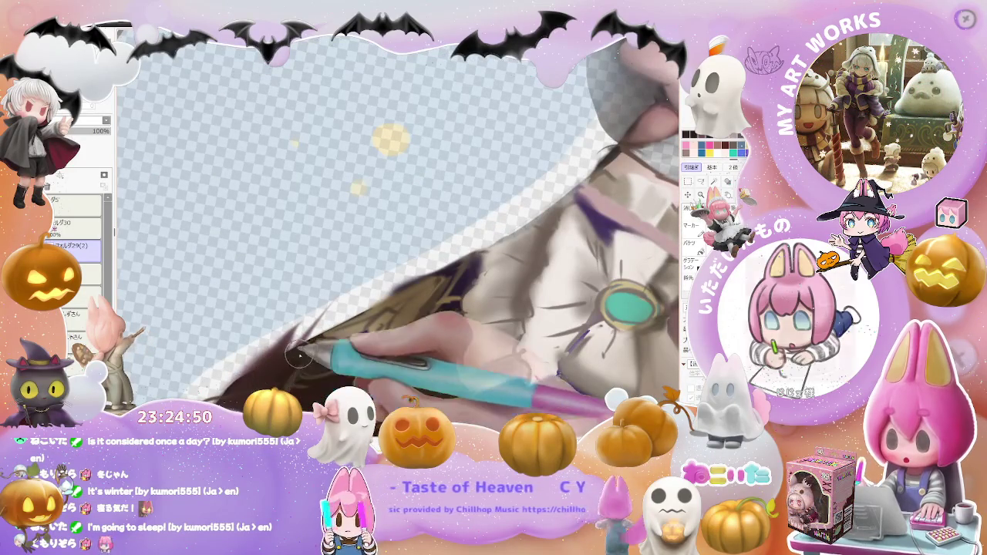
scroll(293, 362, "down", 1)
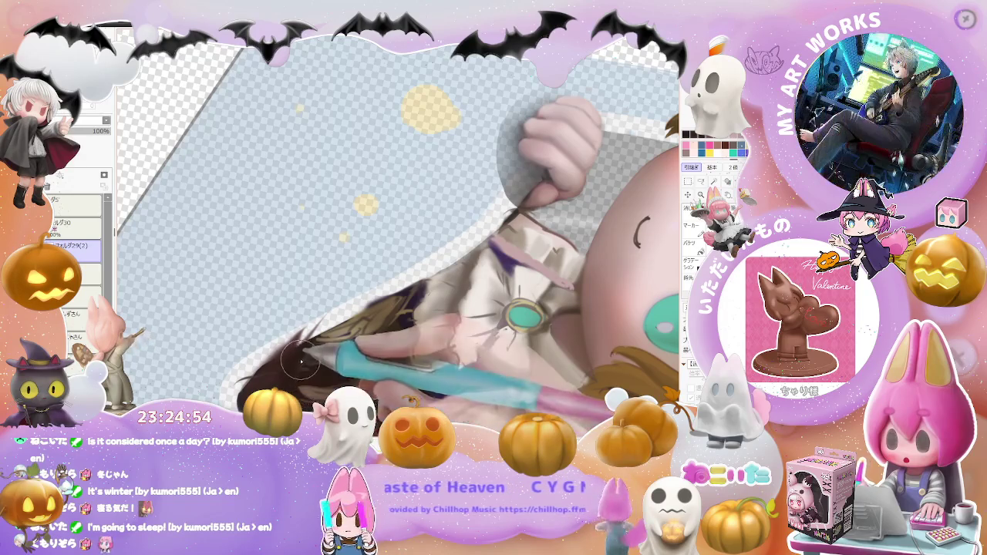
scroll(312, 352, "down", 1)
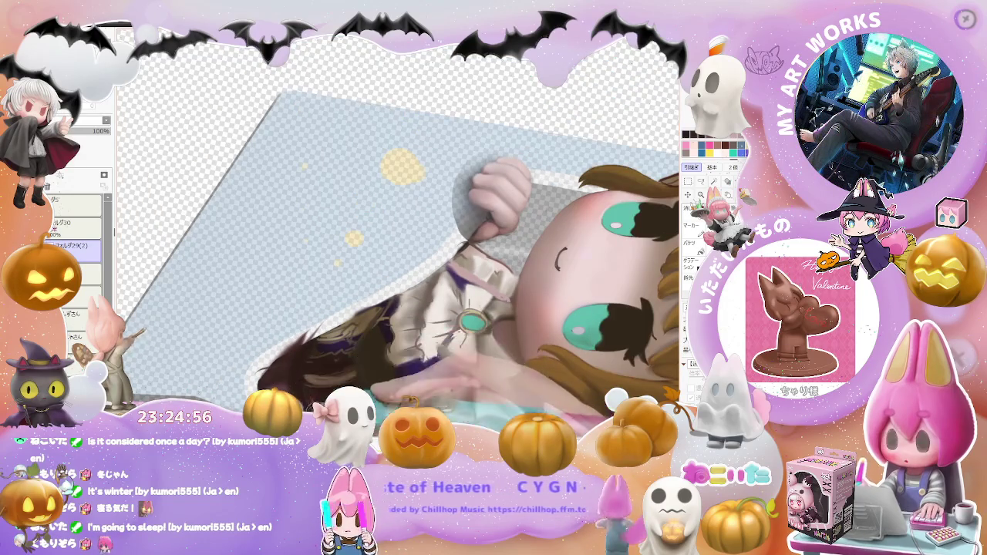
scroll(311, 352, "down", 2)
scroll(312, 351, "down", 1)
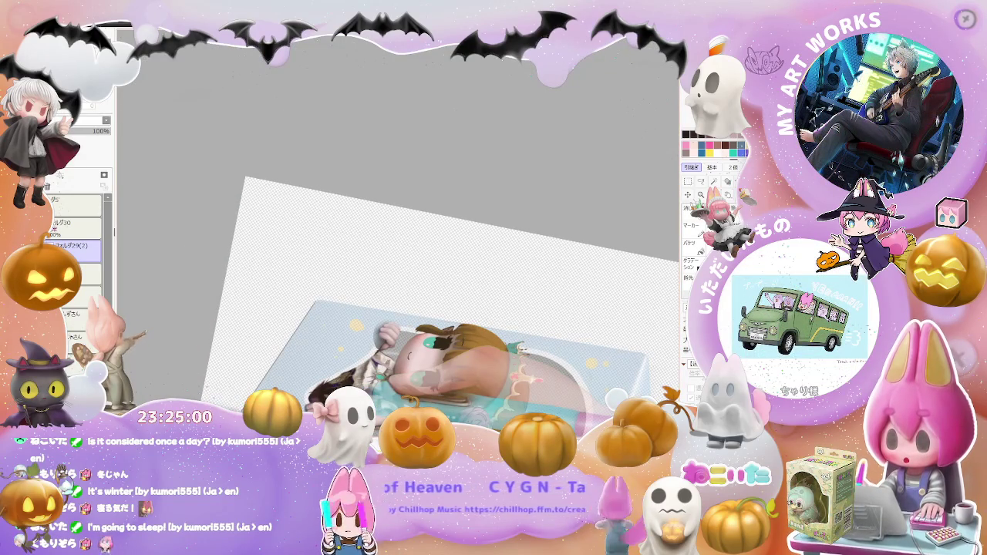
scroll(344, 424, "up", 1)
scroll(394, 318, "up", 1)
scroll(394, 318, "up", 2)
scroll(394, 317, "up", 1)
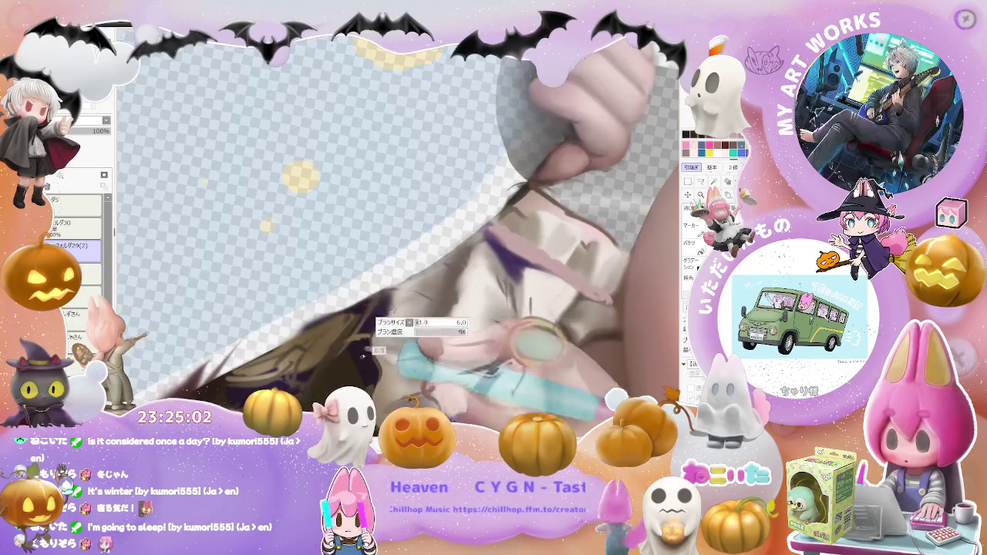
scroll(394, 317, "up", 1)
scroll(401, 340, "up", 1)
scroll(413, 376, "up", 1)
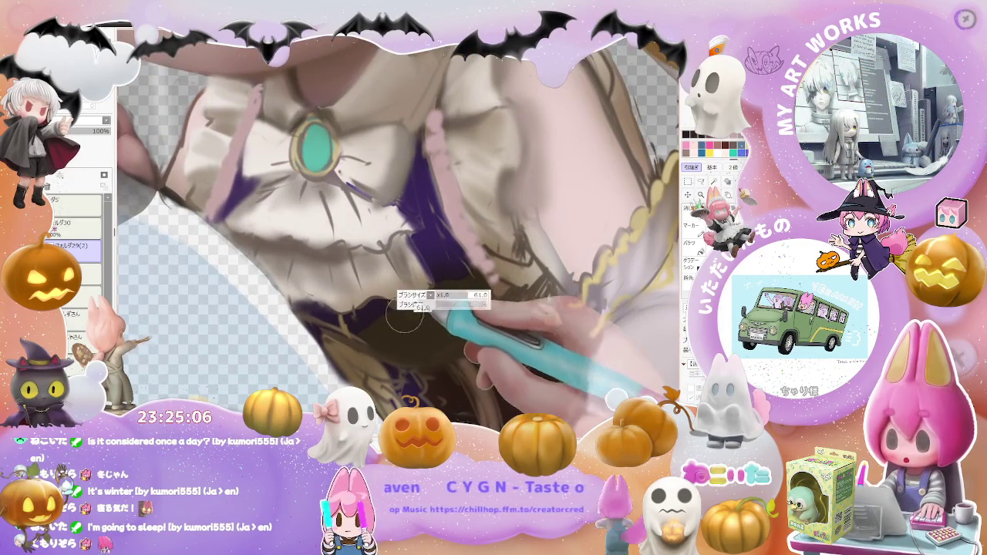
Add a dark stroke to the lower dress, set brush size 47, and view the whole boxed doll.
mouse_move(417, 310)
left_mouse_down()
mouse_move(379, 322)
mouse_move(414, 322)
left_mouse_up()
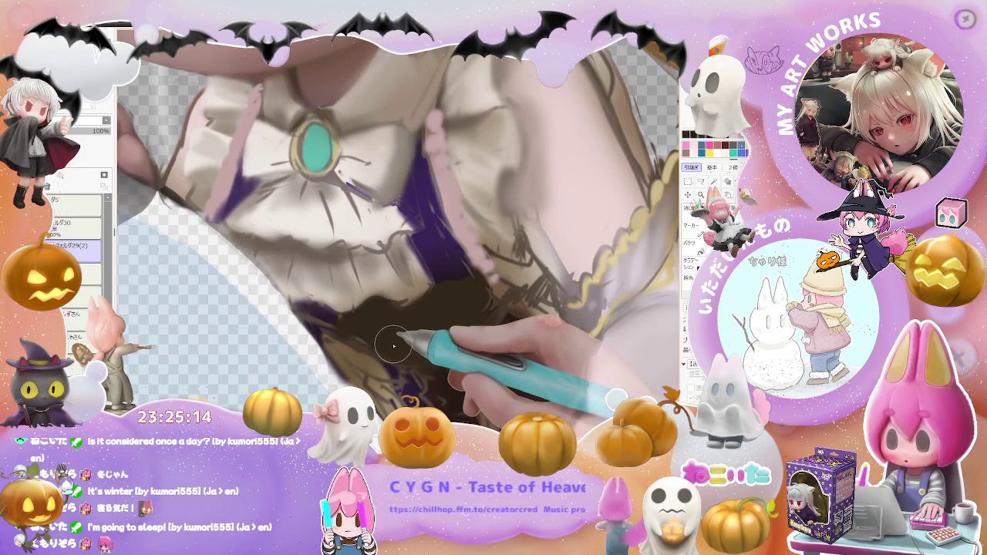
key("minus")
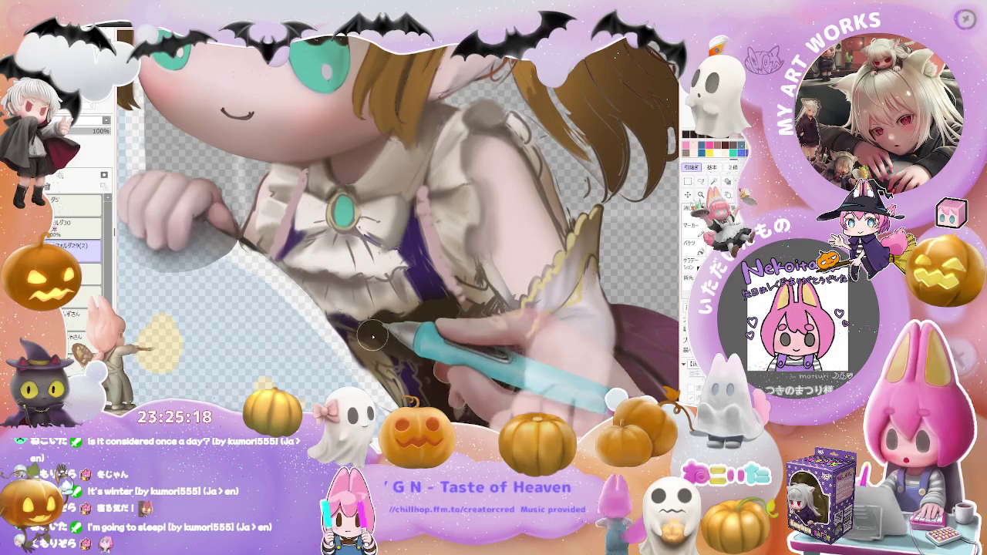
key("minus")
key("minus")
key("plus")
key("plus")
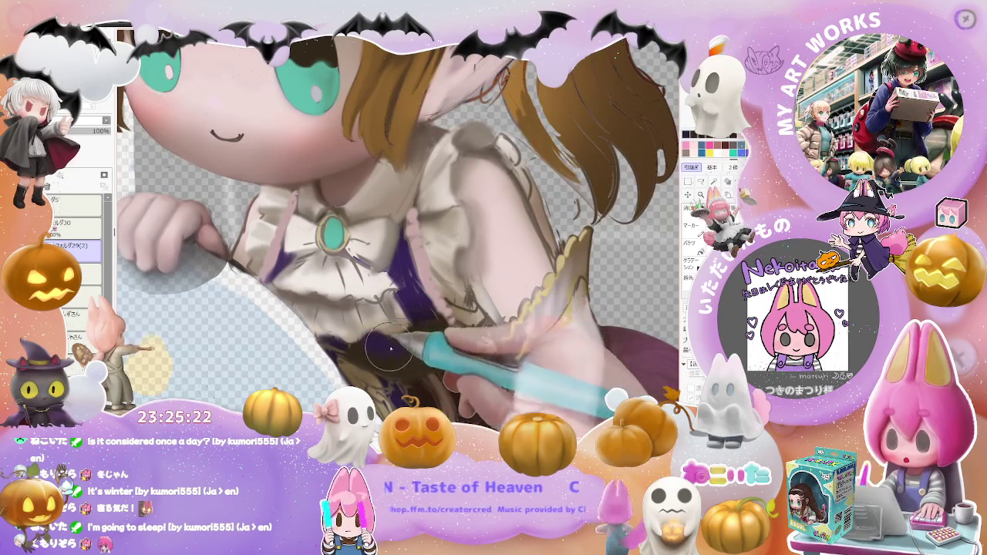
key("minus")
key("minus")
key("minus")
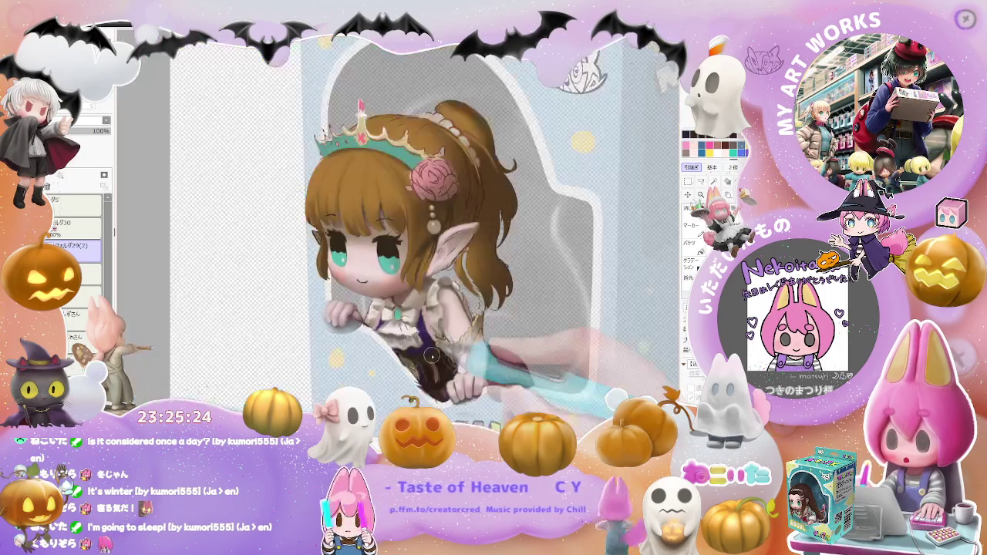
key("minus")
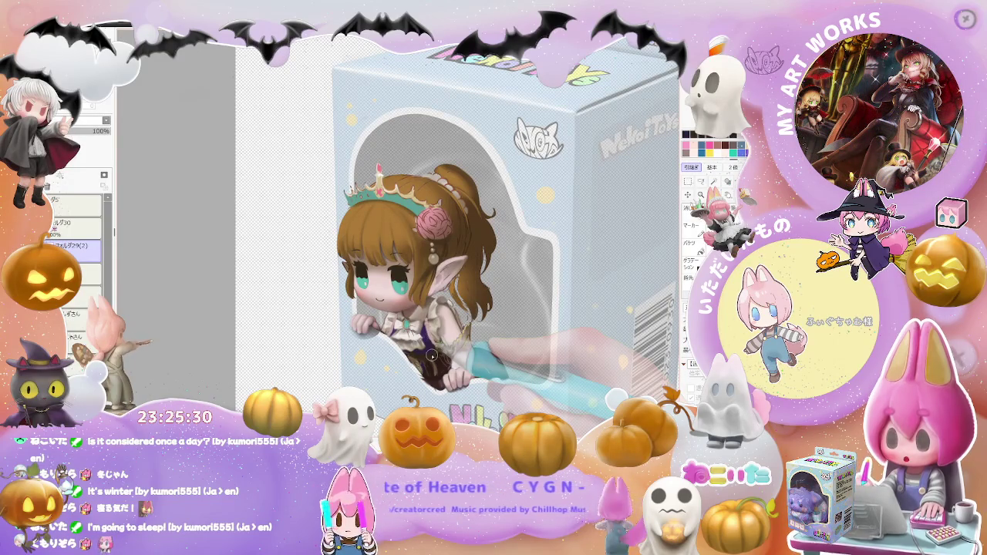
Zoom in on the cream pearls hanging beneath the pink rose in the hair.
scroll(423, 250, "up", 3)
scroll(420, 249, "up", 3)
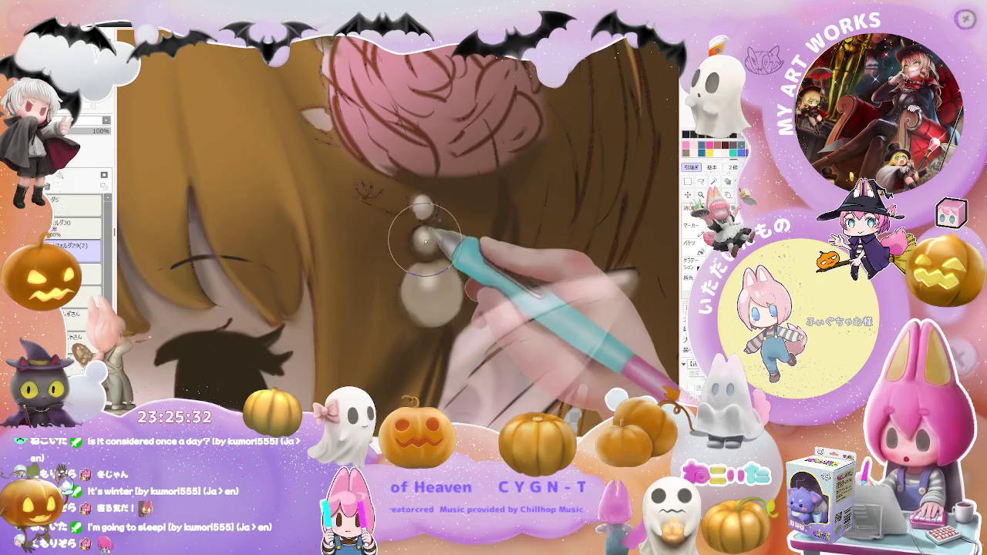